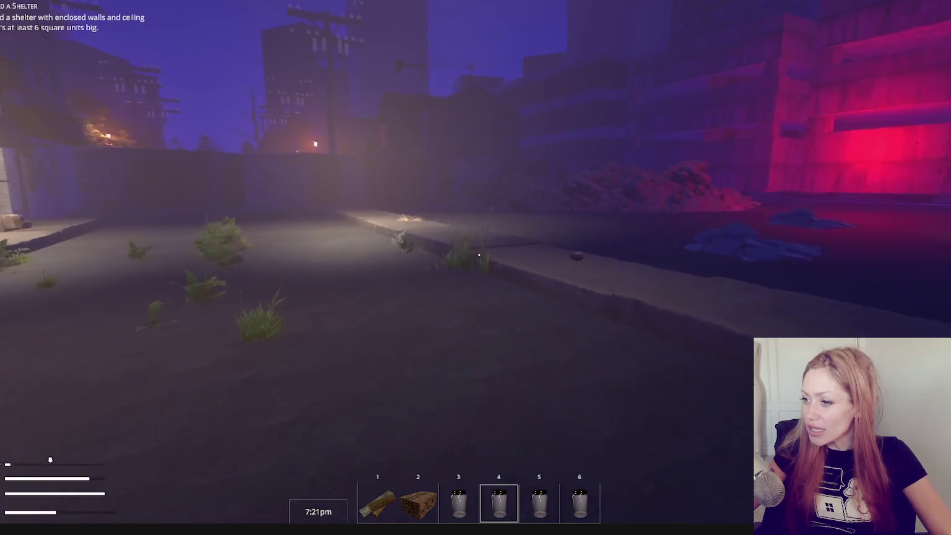
- Walk the player down the night street, through the alley and wall gap, to the dark door
{"action": "key", "text": "w"}
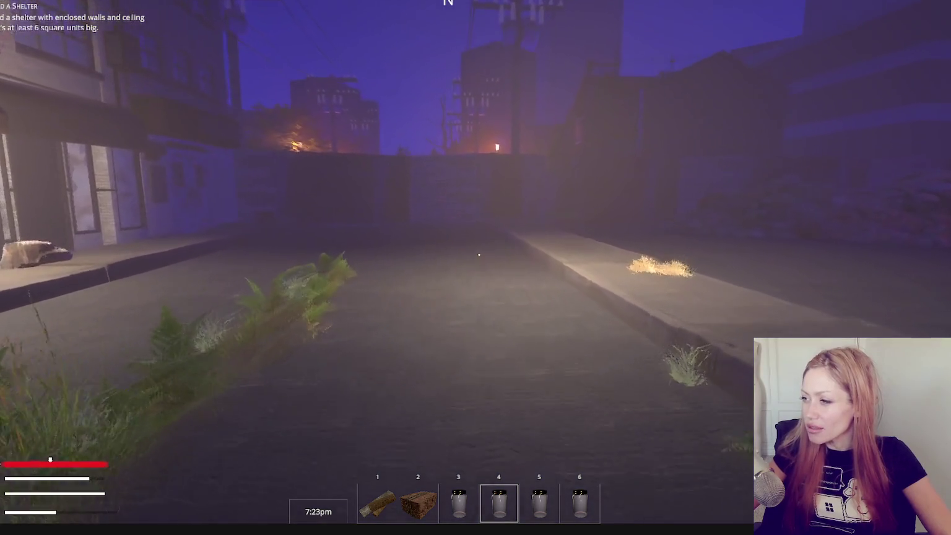
{"action": "key", "text": "w"}
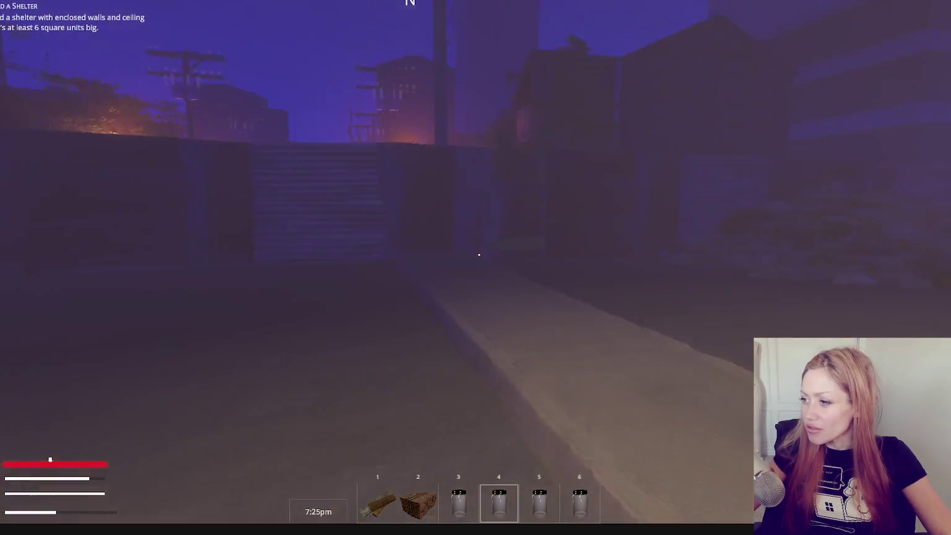
{"action": "key", "text": "w"}
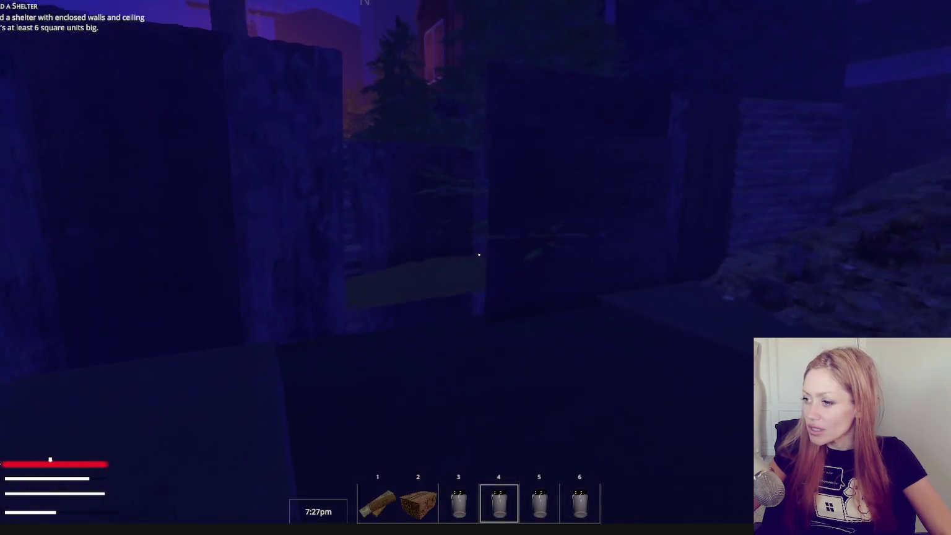
{"action": "key", "text": "w"}
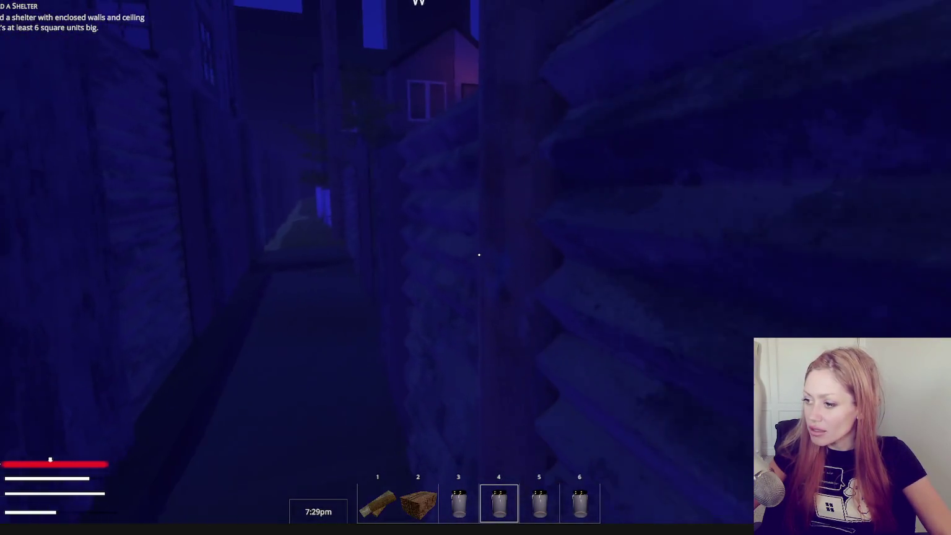
{"action": "key", "text": "w"}
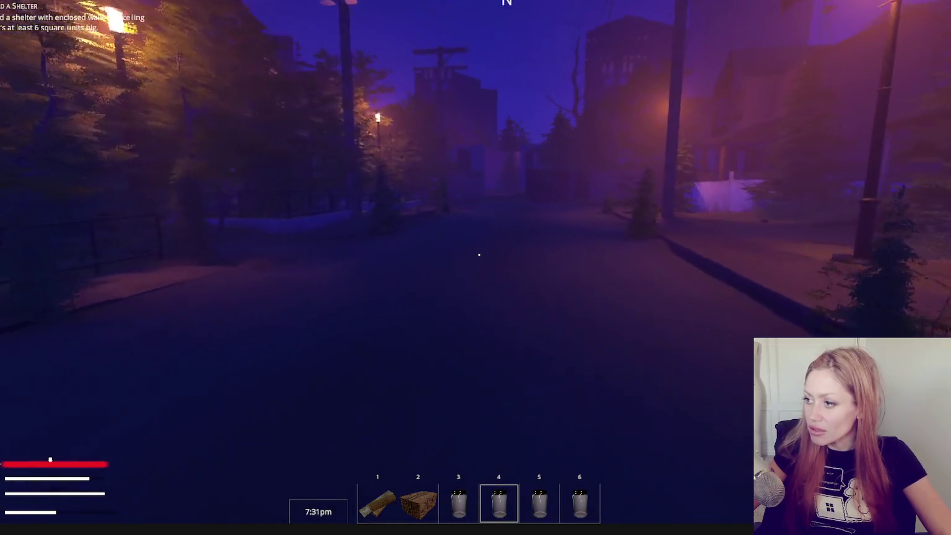
{"action": "key", "text": "w"}
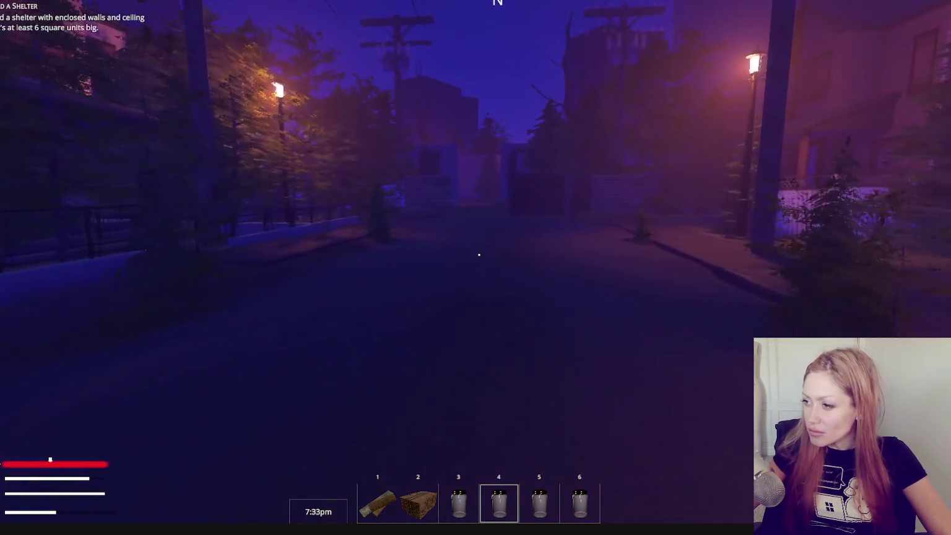
{"action": "key", "text": "w"}
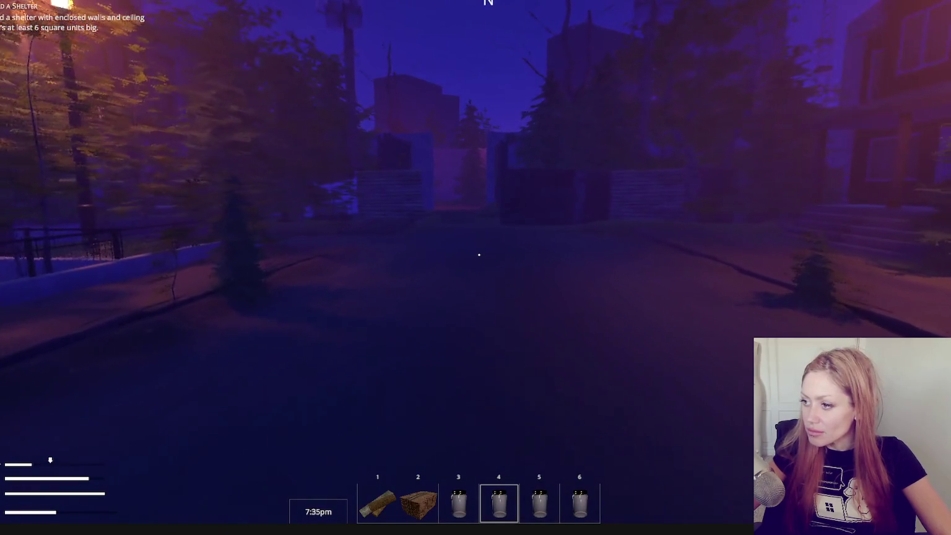
{"action": "key", "text": "w"}
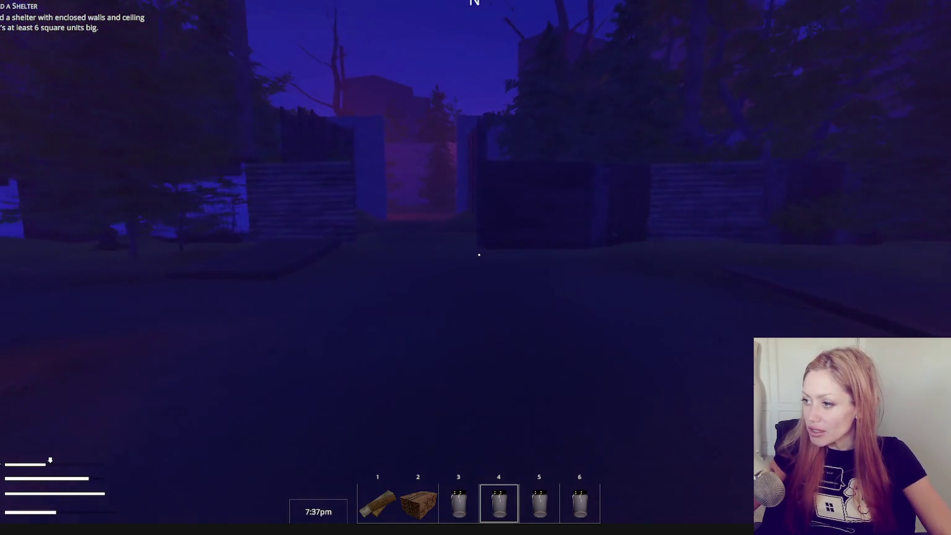
{"action": "key", "text": "w"}
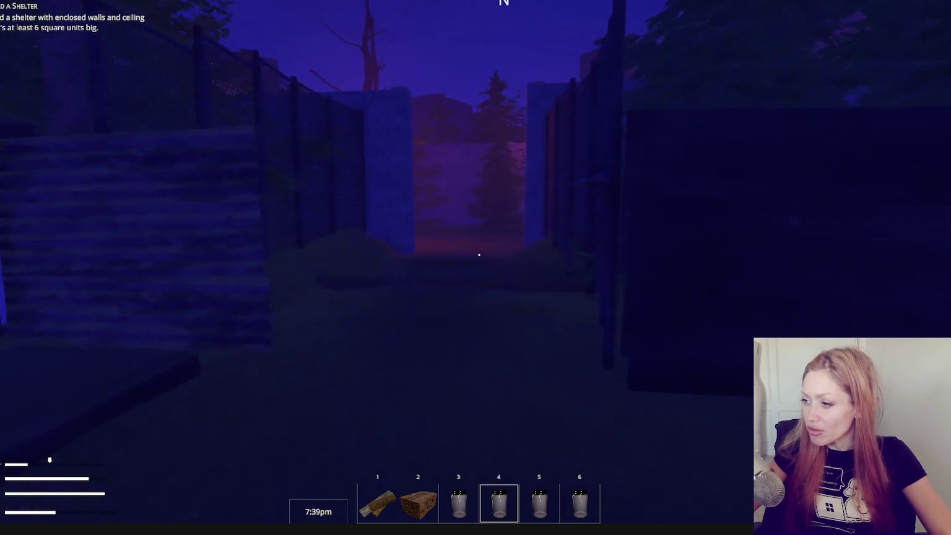
{"action": "key", "text": "w"}
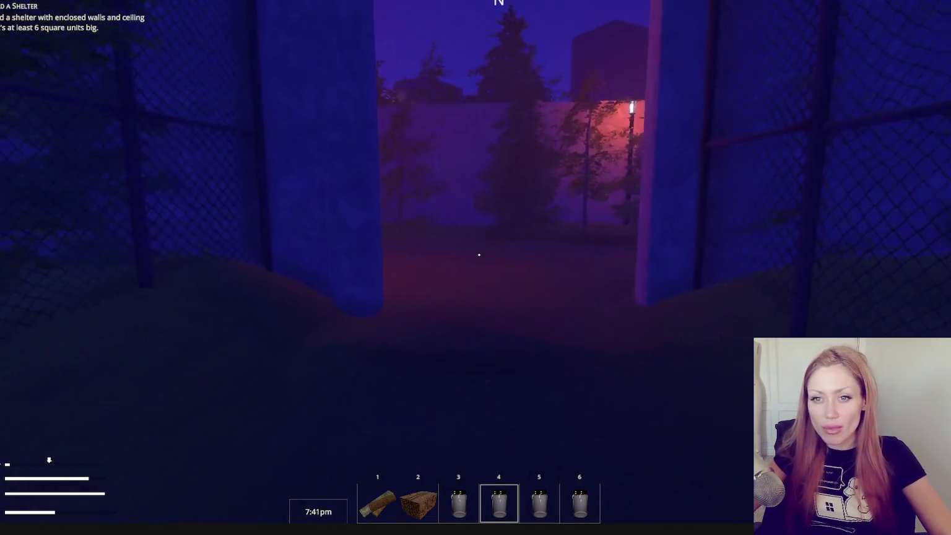
{"action": "key", "text": "w"}
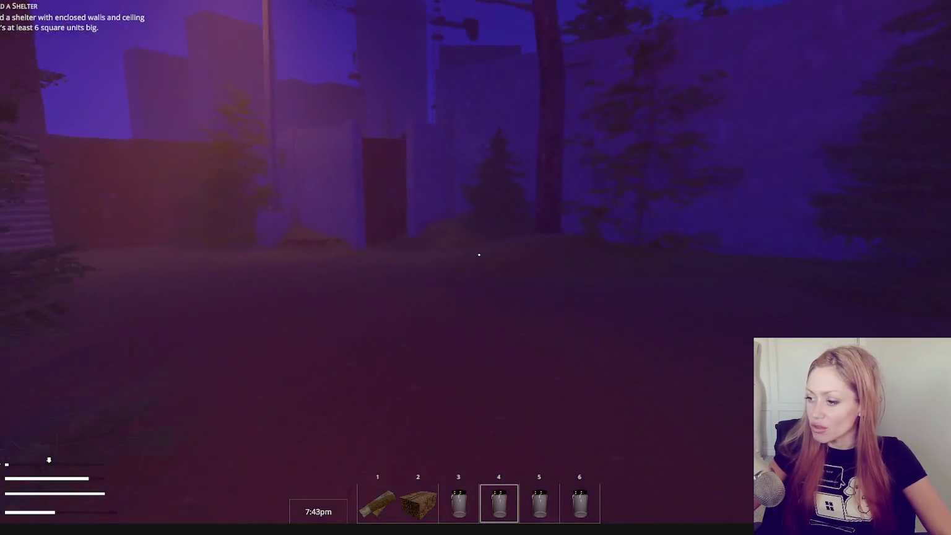
{"action": "key", "text": "w"}
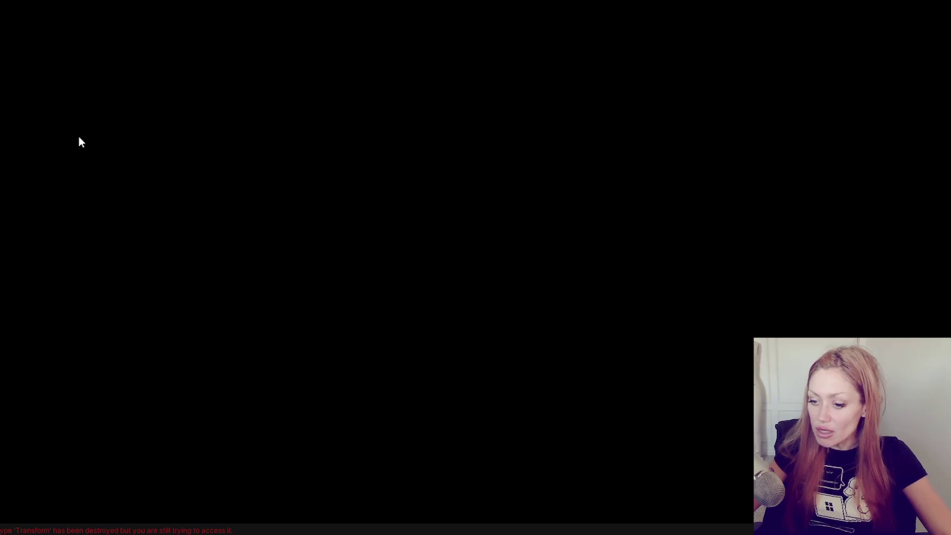
- Select the 'Transform has been destroyed' Console error and open its source line in the code editor
{"action": "double_click", "coordinate": [3, 531]}
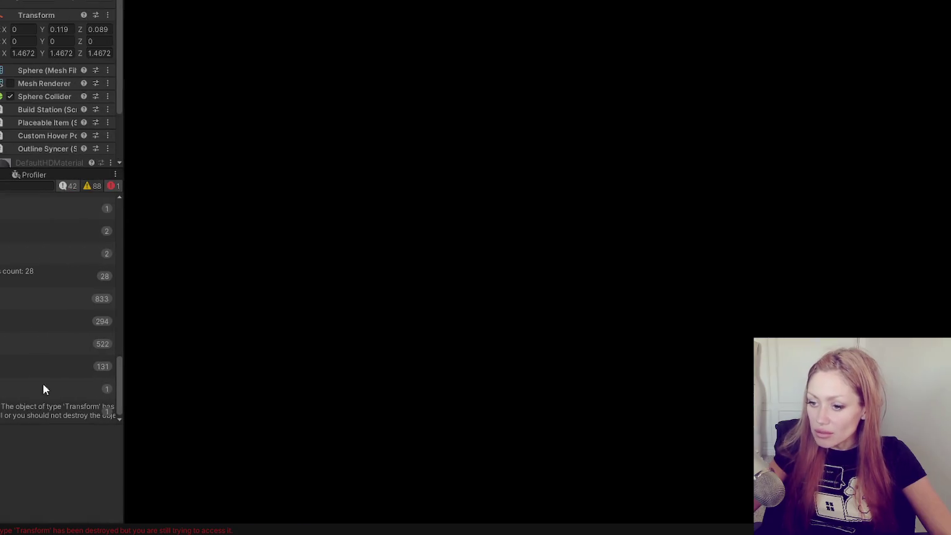
{"action": "left_click", "coordinate": [31, 411]}
{"action": "double_click", "coordinate": [31, 411]}
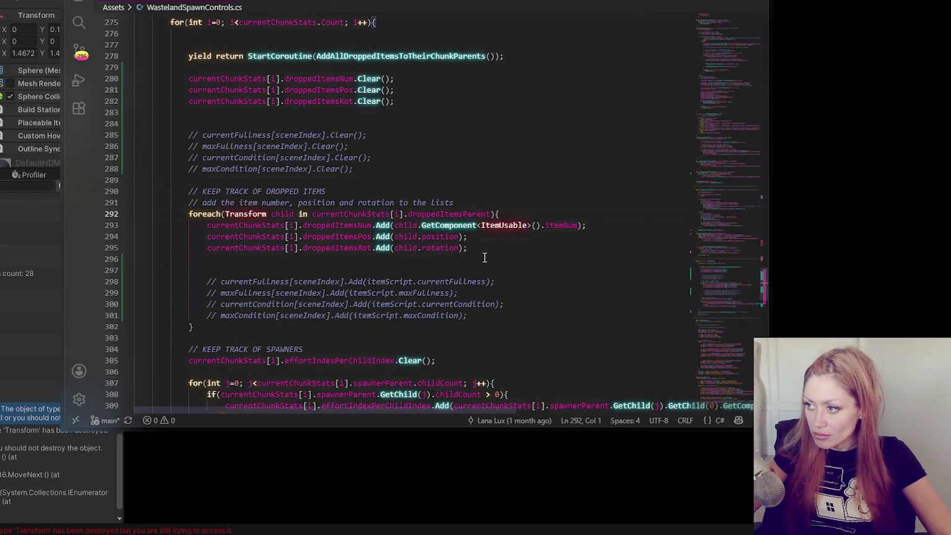
- Read the LeaveScene dropped-items loop around line 292, then return to Unity
{"action": "scroll", "coordinate": [486, 247], "scroll_direction": "up", "scroll_amount": 4}
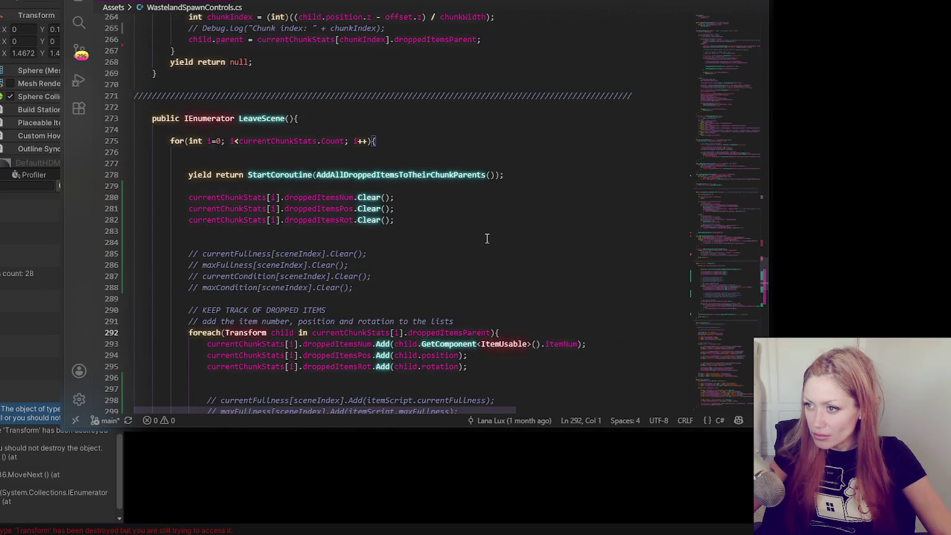
{"action": "scroll", "coordinate": [486, 239], "scroll_direction": "down", "scroll_amount": 4}
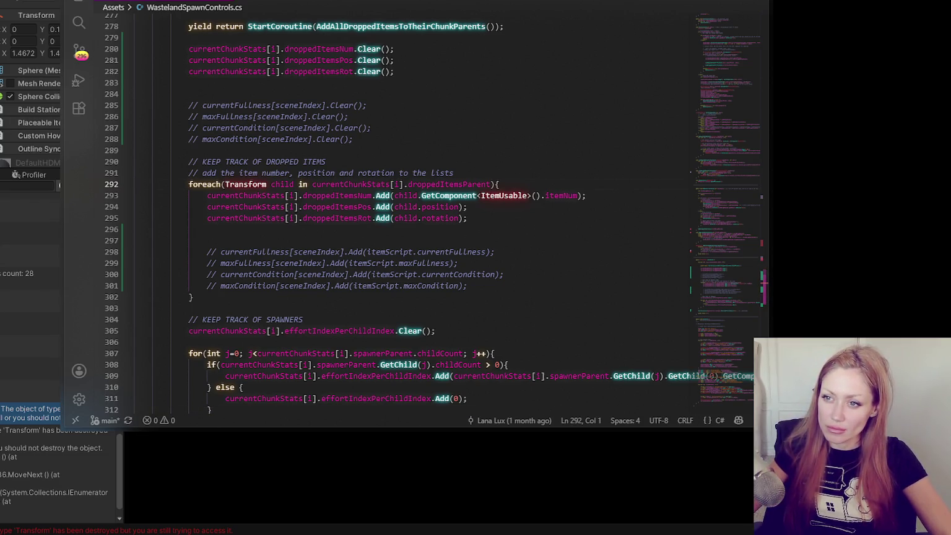
{"action": "key", "text": "alt+Tab"}
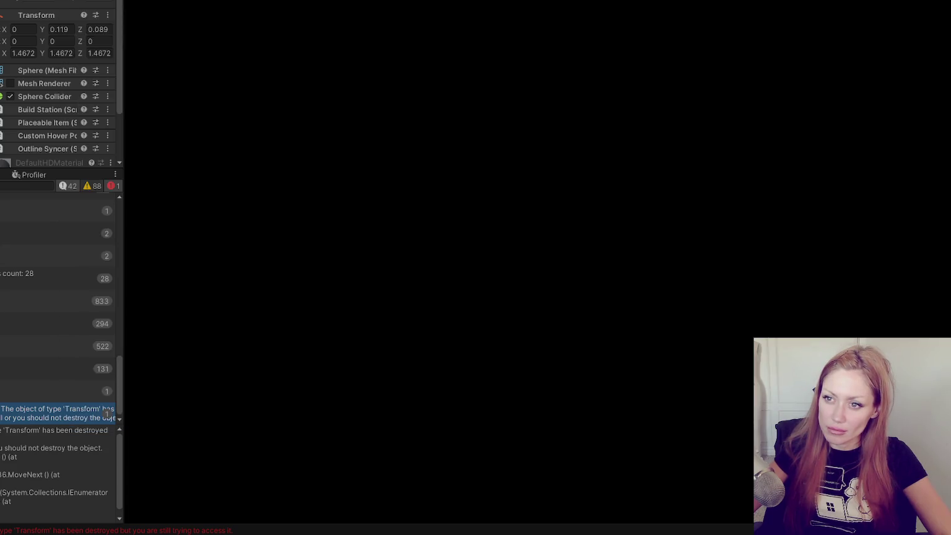
- Widen the Inspector and select the chunk clone, expanding Wasteland Chunk and collapsing Npc Spawners
{"action": "left_click_drag", "start_coordinate": [122, 85], "coordinate": [269, 92]}
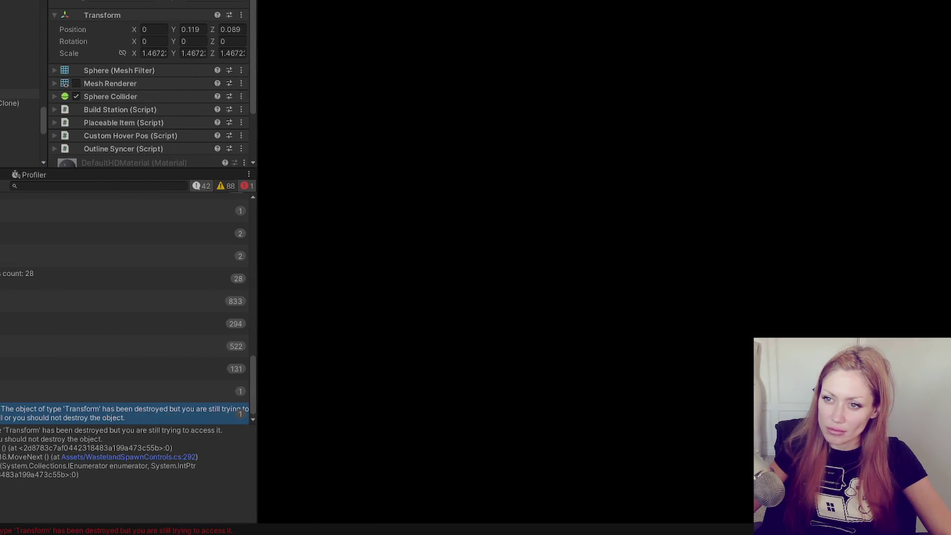
{"action": "scroll", "coordinate": [22, 93], "scroll_direction": "up", "scroll_amount": 4}
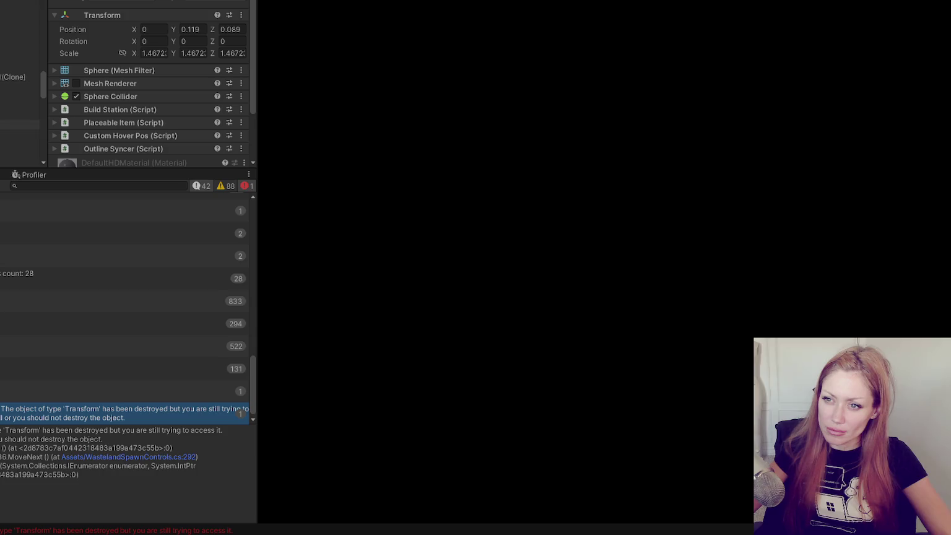
{"action": "left_click", "coordinate": [16, 76]}
{"action": "left_click", "coordinate": [118, 70]}
{"action": "left_click", "coordinate": [116, 69]}
{"action": "scroll", "coordinate": [118, 65], "scroll_direction": "down", "scroll_amount": 2}
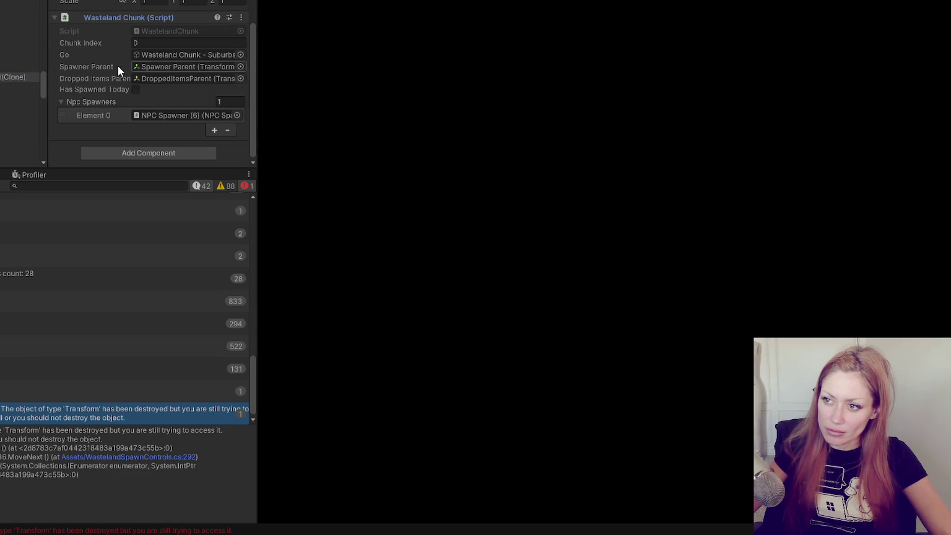
{"action": "left_click", "coordinate": [88, 102]}
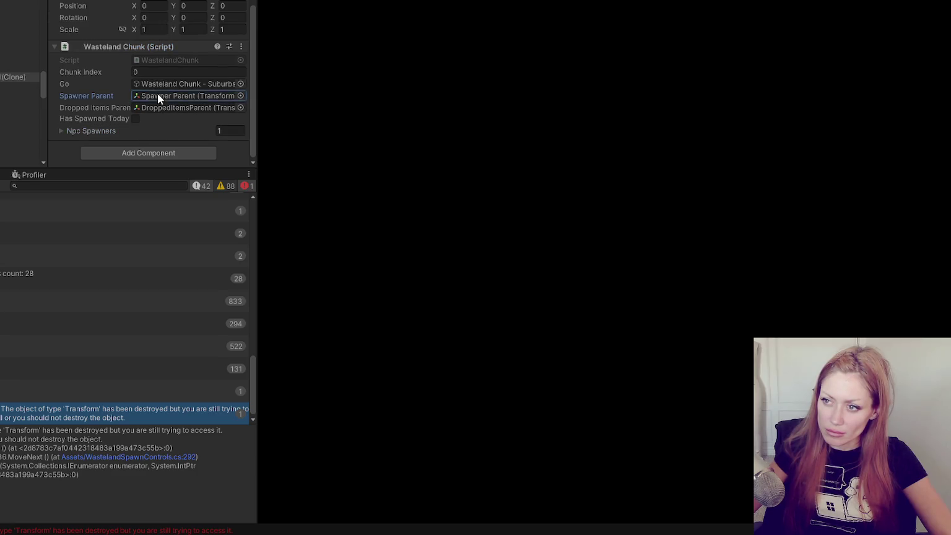
- Select the Spawner Parent object, then inspect Bag_Of_Cement with Item Usable collapsed
{"action": "double_click", "coordinate": [157, 106]}
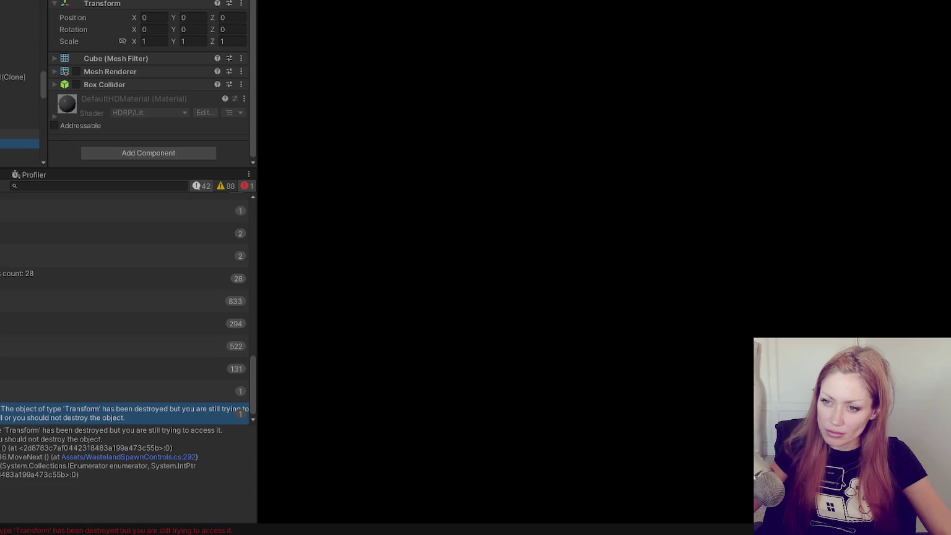
{"action": "scroll", "coordinate": [20, 81], "scroll_direction": "down", "scroll_amount": 5}
{"action": "scroll", "coordinate": [20, 81], "scroll_direction": "up", "scroll_amount": 1}
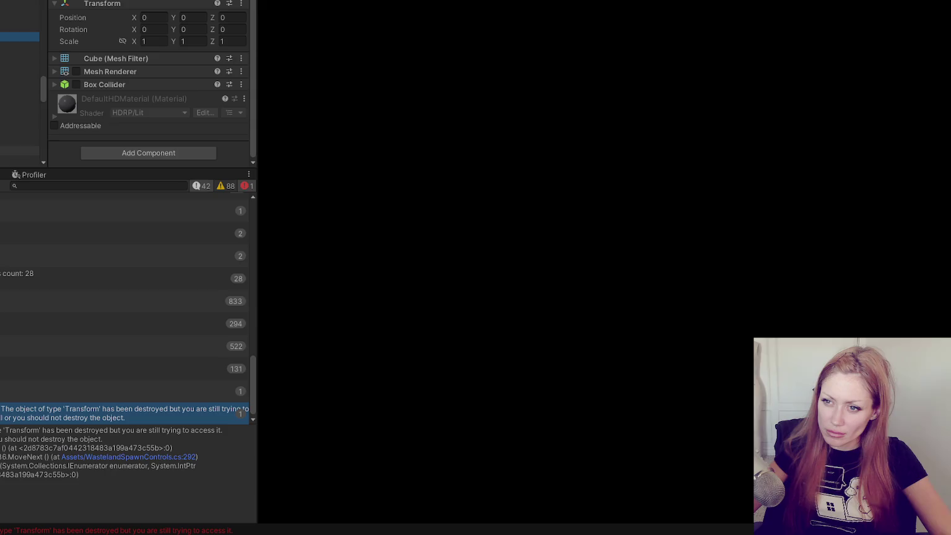
{"action": "left_click", "coordinate": [19, 141]}
{"action": "left_click", "coordinate": [54, 111]}
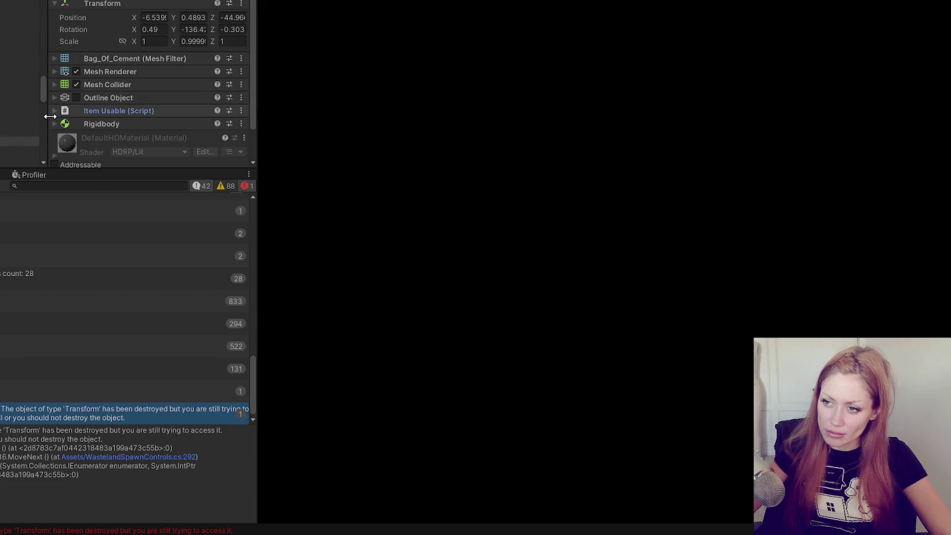
{"action": "key", "text": "alt+Tab"}
{"action": "key", "text": "alt+Tab"}
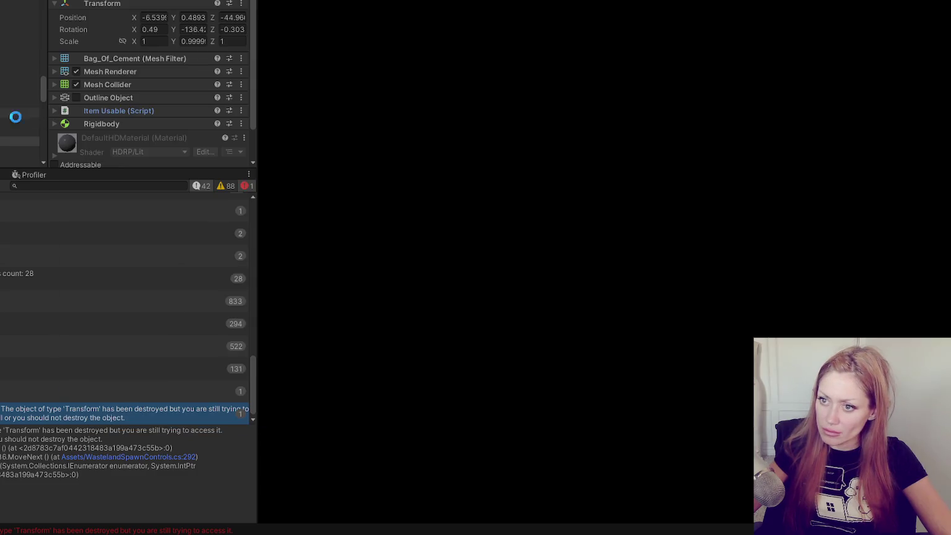
- Step up through the dropped items to Bricks and Cube, then reselect Bag_Of_Cement
{"action": "key", "text": "Up"}
{"action": "key", "text": "Up"}
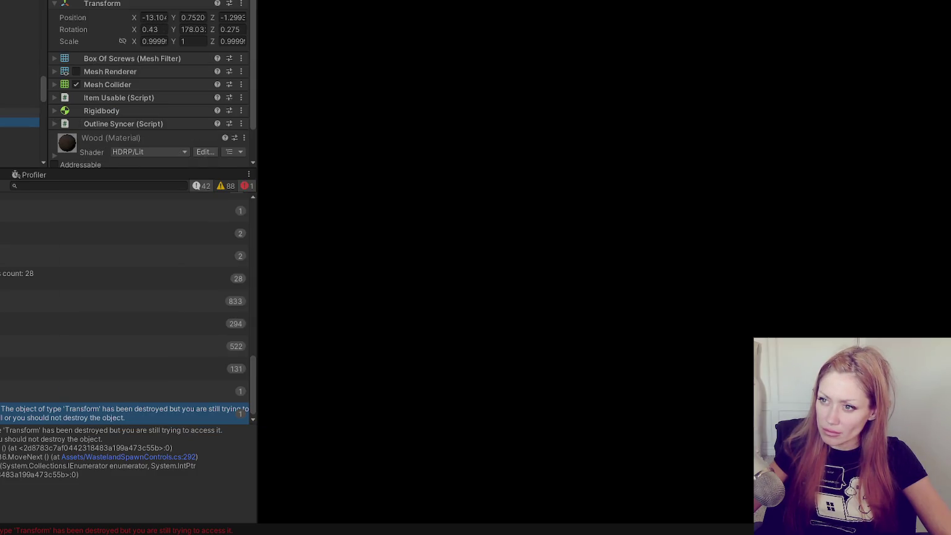
{"action": "key", "text": "Up"}
{"action": "key", "text": "Up"}
{"action": "key", "text": "Up"}
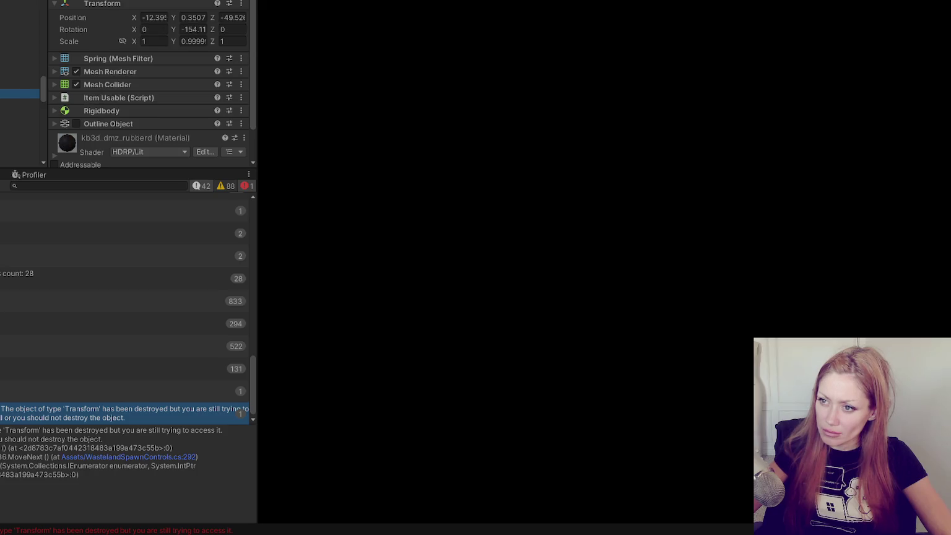
{"action": "key", "text": "Up"}
{"action": "key", "text": "Up"}
{"action": "key", "text": "Up"}
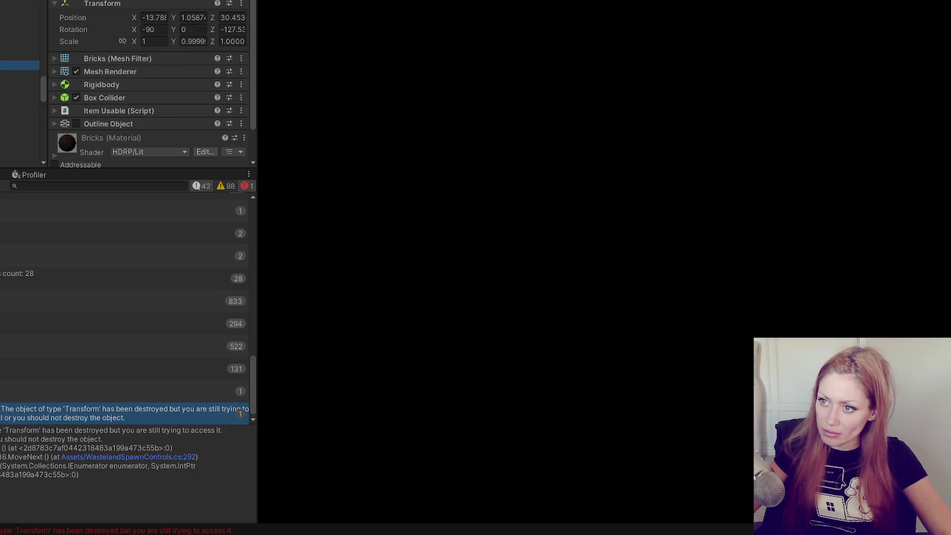
{"action": "key", "text": "Up"}
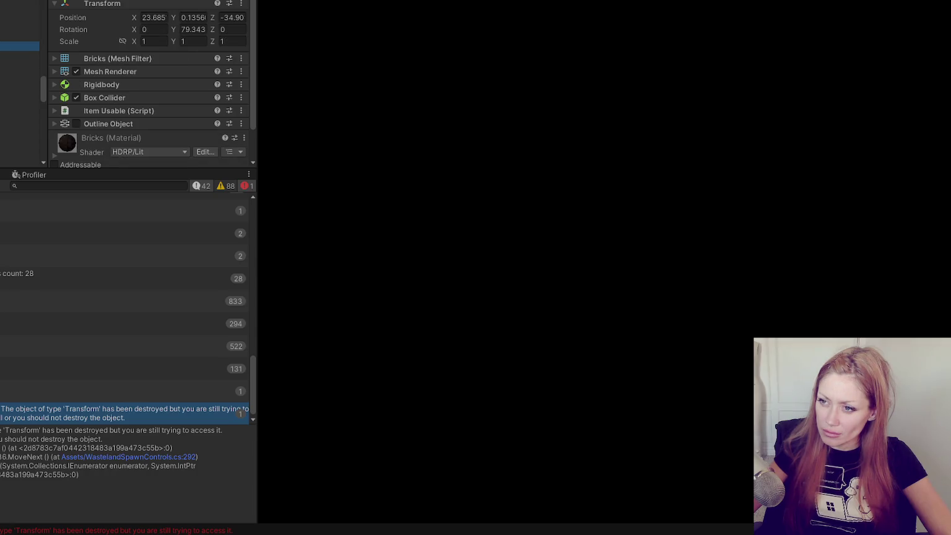
{"action": "key", "text": "Up"}
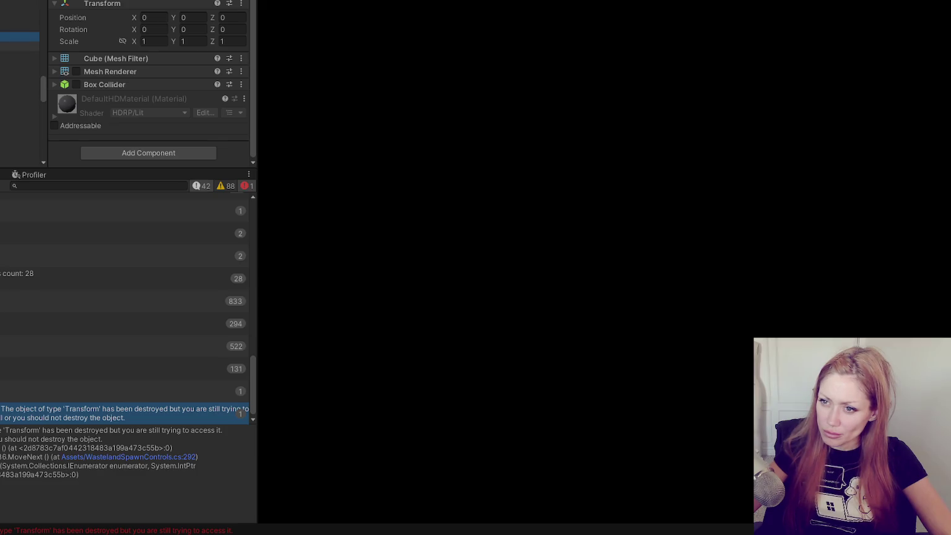
{"action": "left_click", "coordinate": [18, 140]}
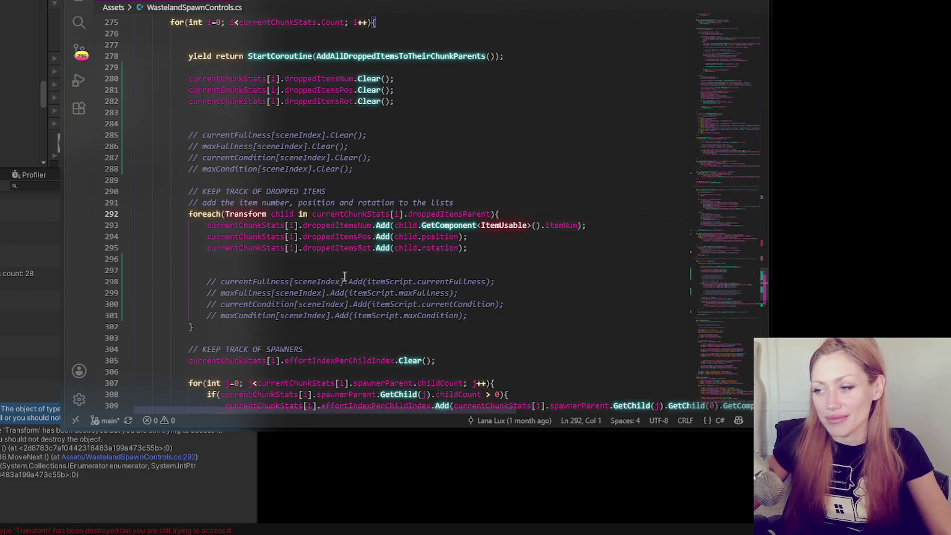
- Highlight currentChunkStats and droppedItemsParent in the line-292 foreach loop, then return to Unity
{"action": "scroll", "coordinate": [373, 203], "scroll_direction": "down", "scroll_amount": 2}
{"action": "left_click", "coordinate": [382, 155]}
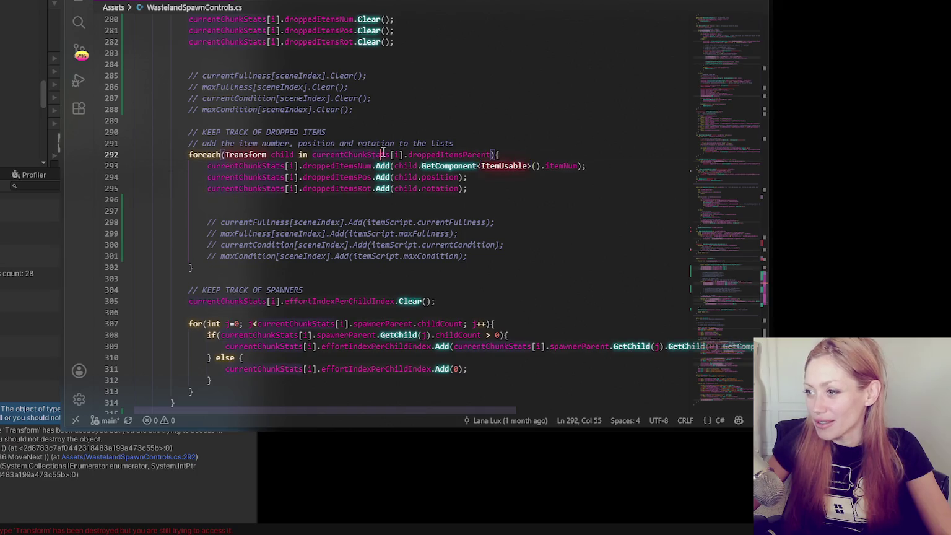
{"action": "double_click", "coordinate": [366, 154]}
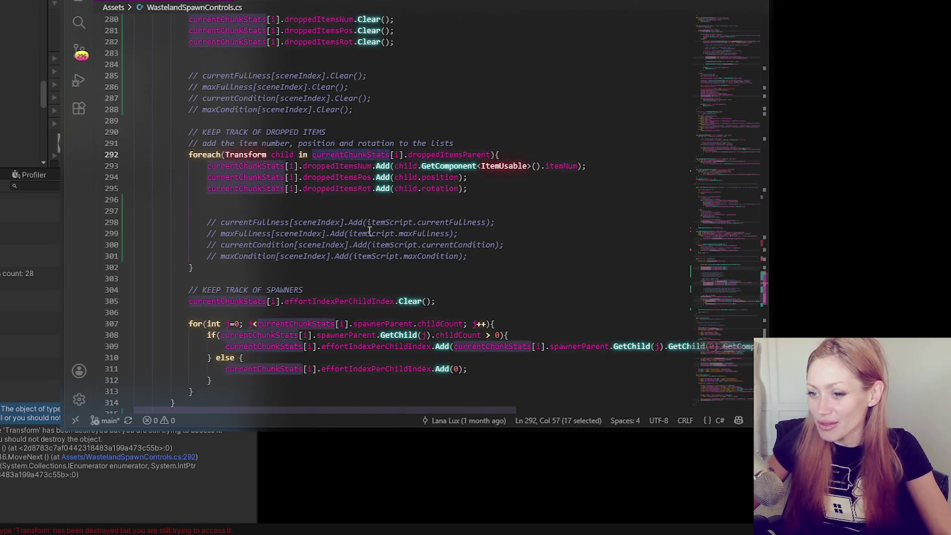
{"action": "scroll", "coordinate": [365, 136], "scroll_direction": "up", "scroll_amount": 2}
{"action": "scroll", "coordinate": [370, 131], "scroll_direction": "down", "scroll_amount": 2}
{"action": "scroll", "coordinate": [577, 147], "scroll_direction": "up", "scroll_amount": 3}
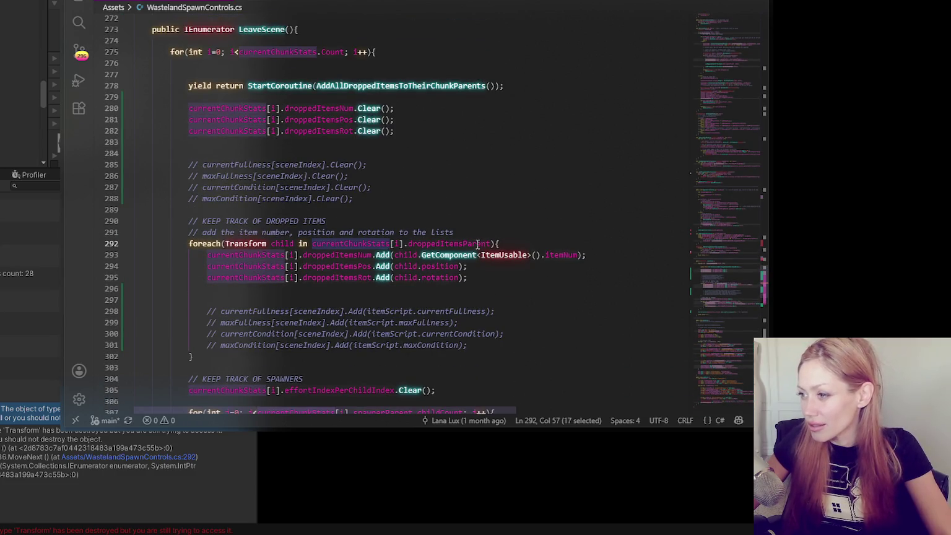
{"action": "double_click", "coordinate": [478, 244]}
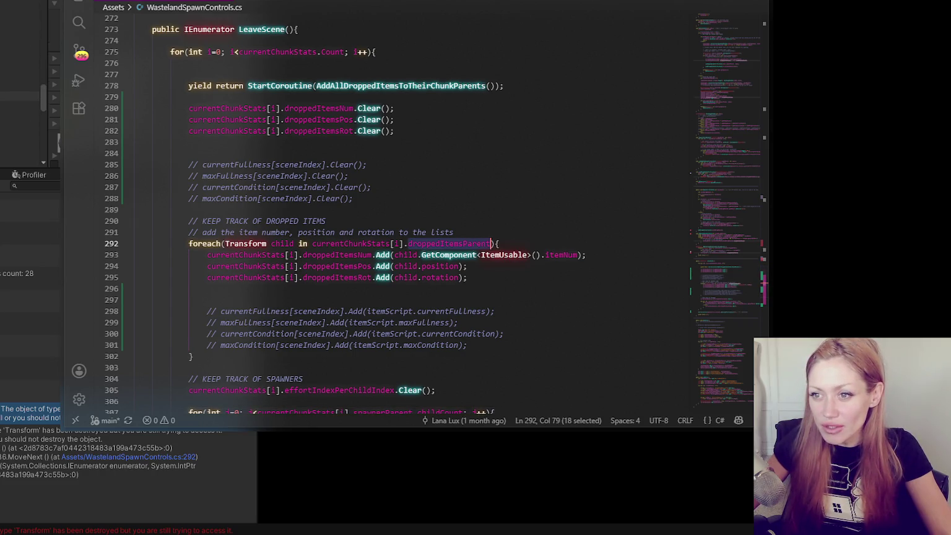
{"action": "key", "text": "alt+Tab"}
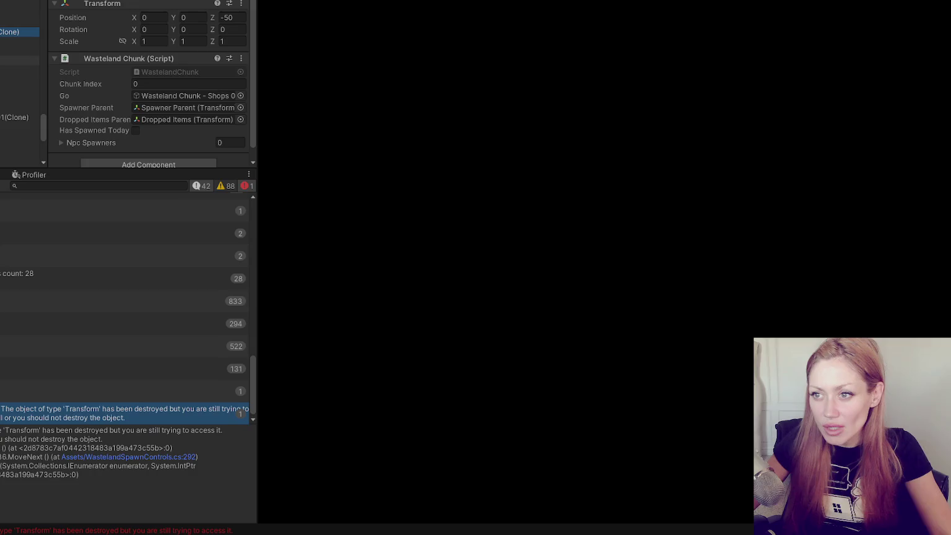
- Click through Hierarchy objects, including Cube and an empty Transform-only object, until Bricks is selected
{"action": "left_click", "coordinate": [19, 70]}
{"action": "left_click", "coordinate": [19, 155]}
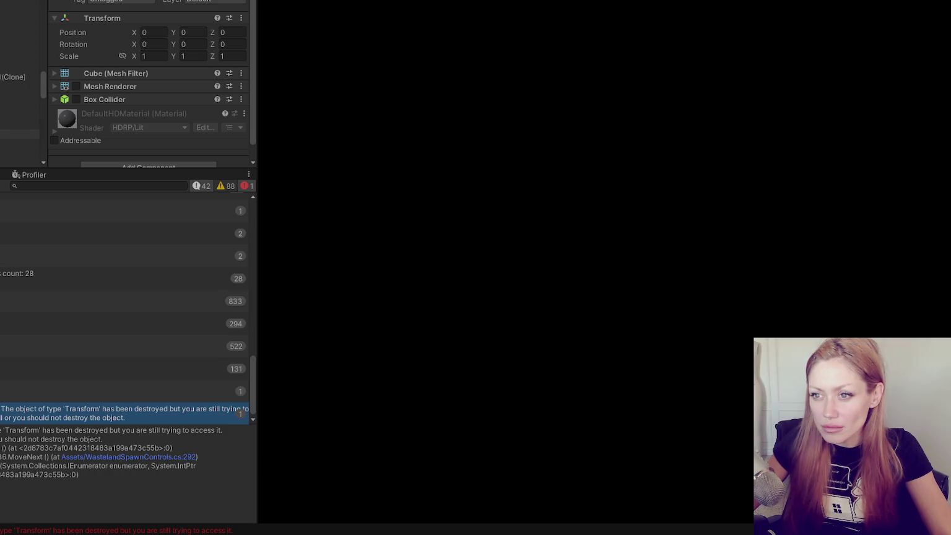
{"action": "left_click", "coordinate": [19, 145]}
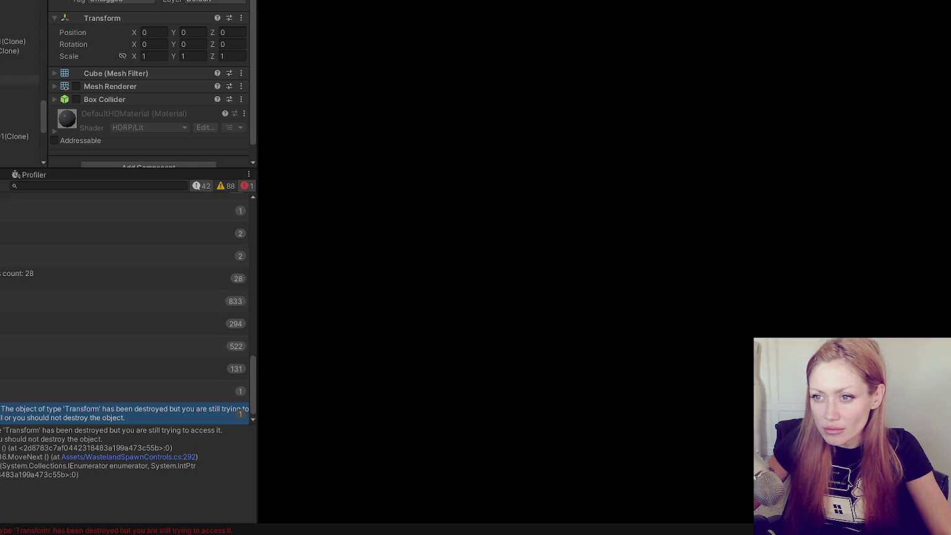
{"action": "left_click", "coordinate": [18, 88]}
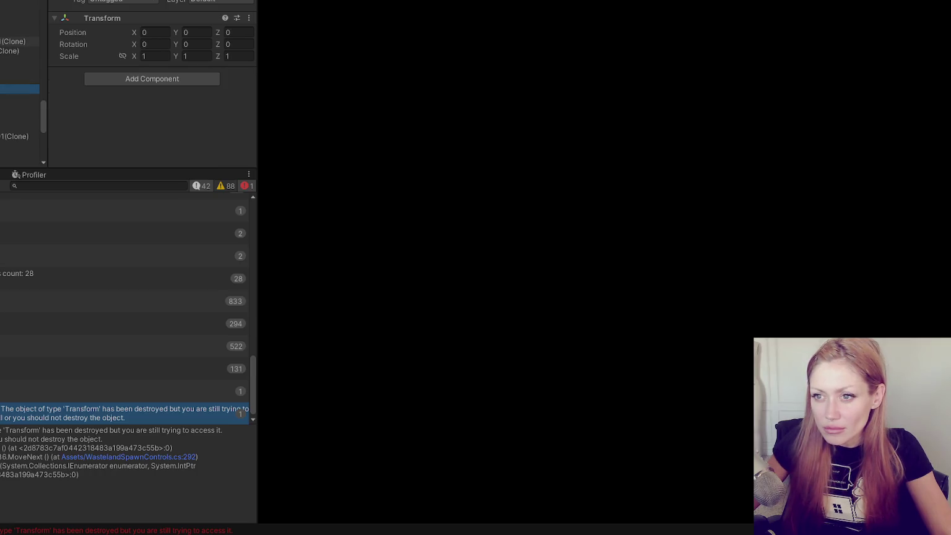
{"action": "left_click", "coordinate": [19, 117]}
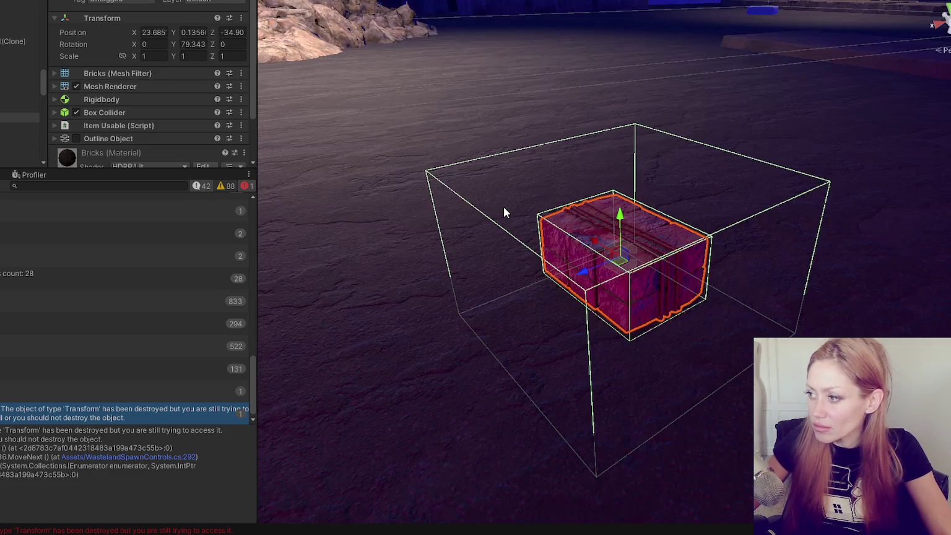
- View Bricks in the level from a high angle over the street, then select Bag_Of_Cement
{"action": "scroll", "coordinate": [504, 206], "scroll_direction": "down", "scroll_amount": 5}
{"action": "left_click_drag", "start_coordinate": [628, 82], "coordinate": [520, 292]}
{"action": "scroll", "coordinate": [520, 292], "scroll_direction": "down", "scroll_amount": 3}
{"action": "mouse_move", "coordinate": [545, 251]}
{"action": "left_mouse_down"}
{"action": "mouse_move", "coordinate": [548, 282]}
{"action": "mouse_move", "coordinate": [582, 247]}
{"action": "mouse_move", "coordinate": [603, 334]}
{"action": "mouse_move", "coordinate": [582, 291]}
{"action": "mouse_move", "coordinate": [609, 332]}
{"action": "left_mouse_up"}
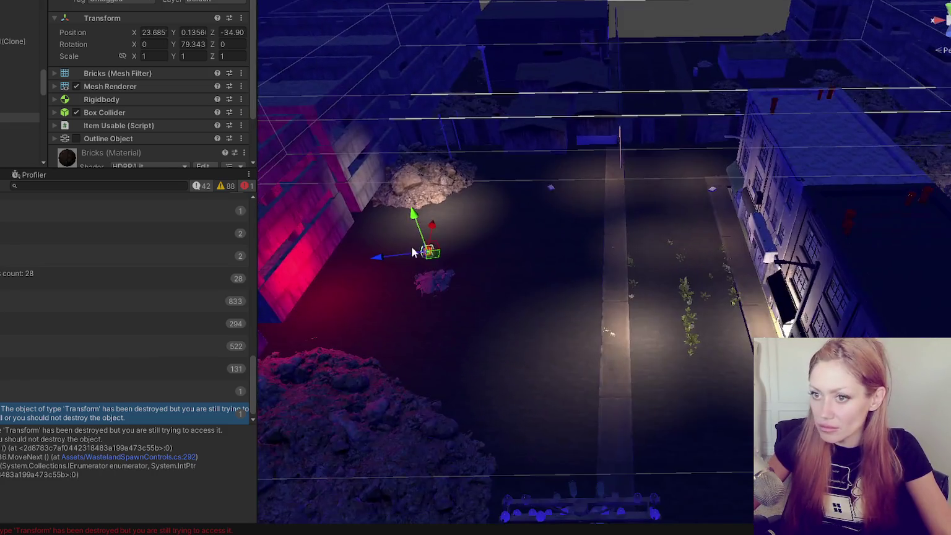
{"action": "left_click", "coordinate": [609, 332]}
- Step through the dropped items and frame Axe Stone in the Scene view
{"action": "key", "text": "Down"}
{"action": "key", "text": "Down"}
{"action": "left_click", "coordinate": [19, 74]}
{"action": "left_click", "coordinate": [18, 39]}
{"action": "key", "text": "Down"}
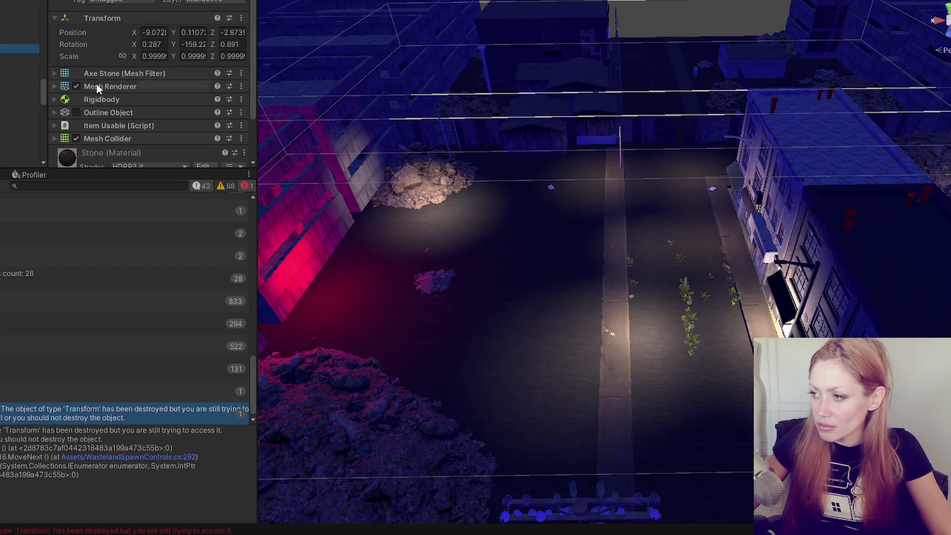
{"action": "key", "text": "f"}
{"action": "scroll", "coordinate": [387, 191], "scroll_direction": "down", "scroll_amount": 3}
{"action": "scroll", "coordinate": [527, 242], "scroll_direction": "down", "scroll_amount": 10}
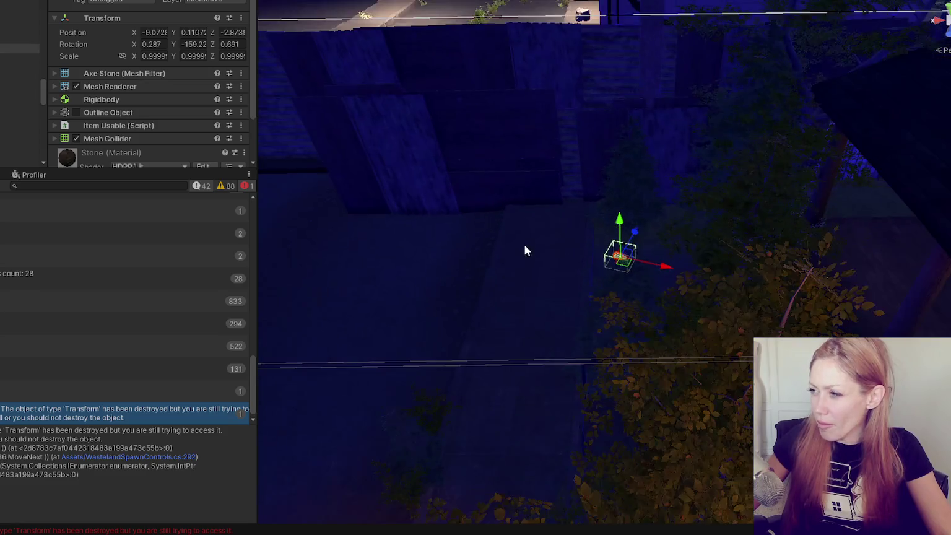
{"action": "scroll", "coordinate": [510, 211], "scroll_direction": "down", "scroll_amount": 5}
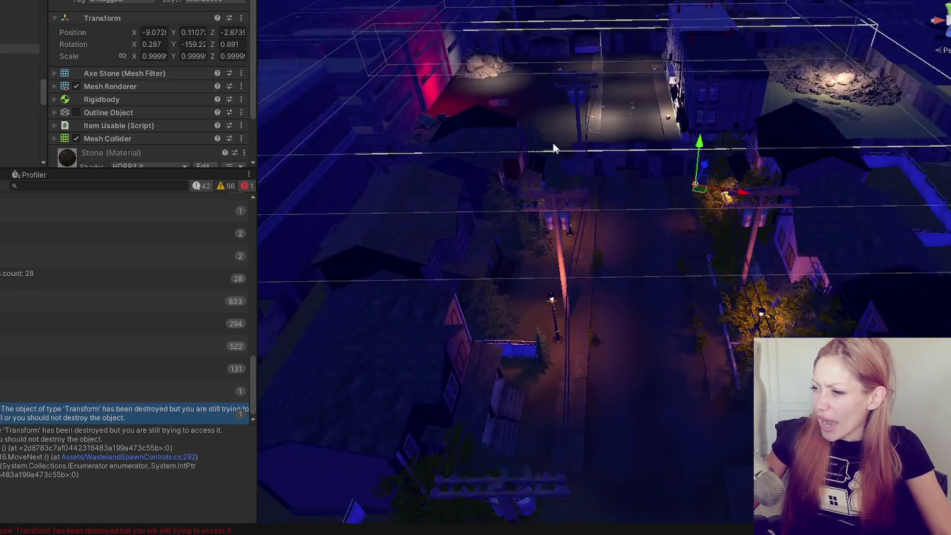
- Move down past Beech_forest_stones and Box Of Screws, framing and orbiting around Bag_Of_Cement
{"action": "key", "text": "Down"}
{"action": "key", "text": "Down"}
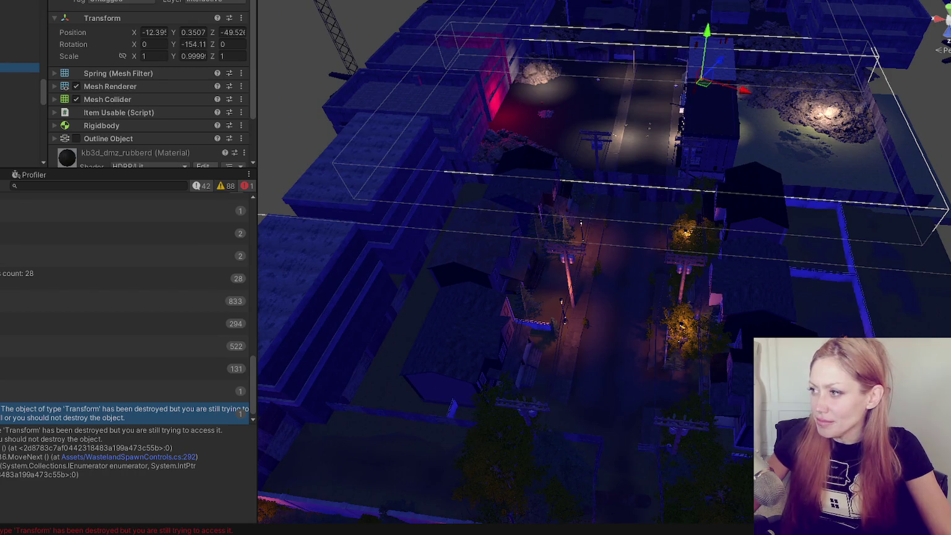
{"action": "key", "text": "Down"}
{"action": "key", "text": "Down"}
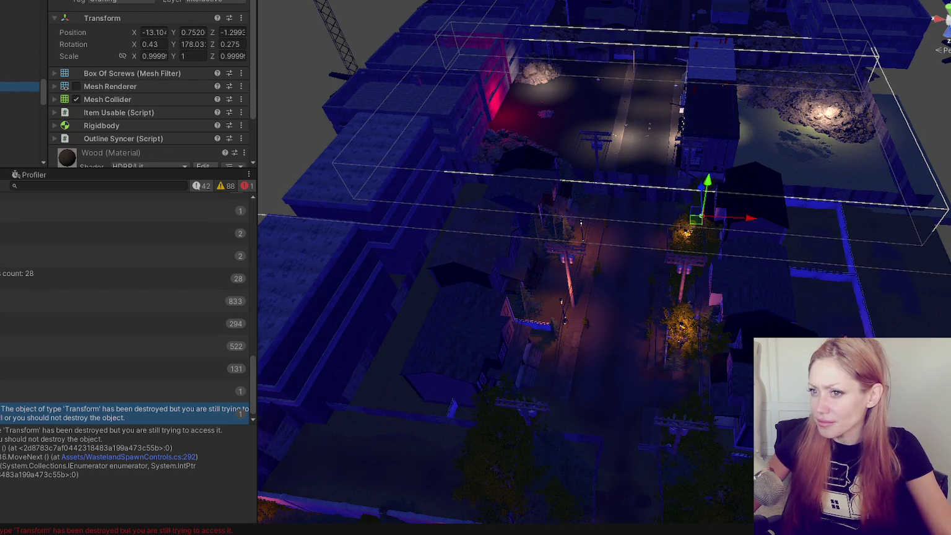
{"action": "key", "text": "Down"}
{"action": "key", "text": "Down"}
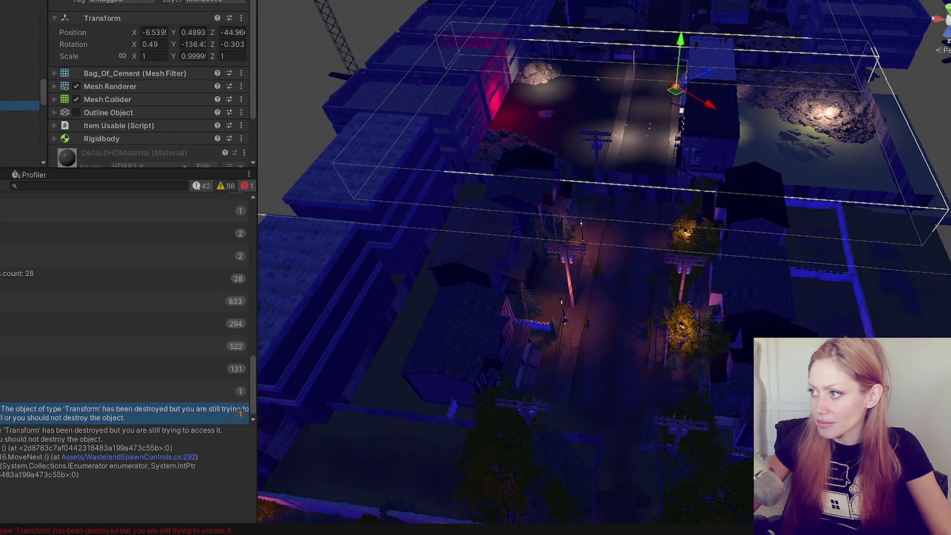
{"action": "key", "text": "f"}
{"action": "mouse_move", "coordinate": [560, 242]}
{"action": "left_mouse_down"}
{"action": "mouse_move", "coordinate": [273, 264]}
{"action": "mouse_move", "coordinate": [437, 254]}
{"action": "mouse_move", "coordinate": [365, 229]}
{"action": "mouse_move", "coordinate": [524, 212]}
{"action": "mouse_move", "coordinate": [347, 198]}
{"action": "left_mouse_up"}
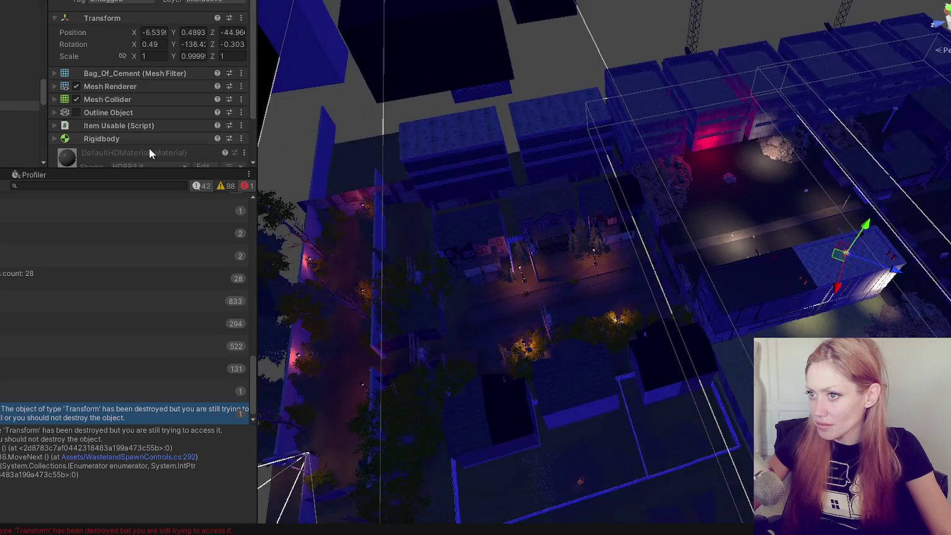
- Inspect the Cube, Wasteland Chunk and empty object, then reselect the destroyed-Transform error
{"action": "left_click", "coordinate": [19, 108]}
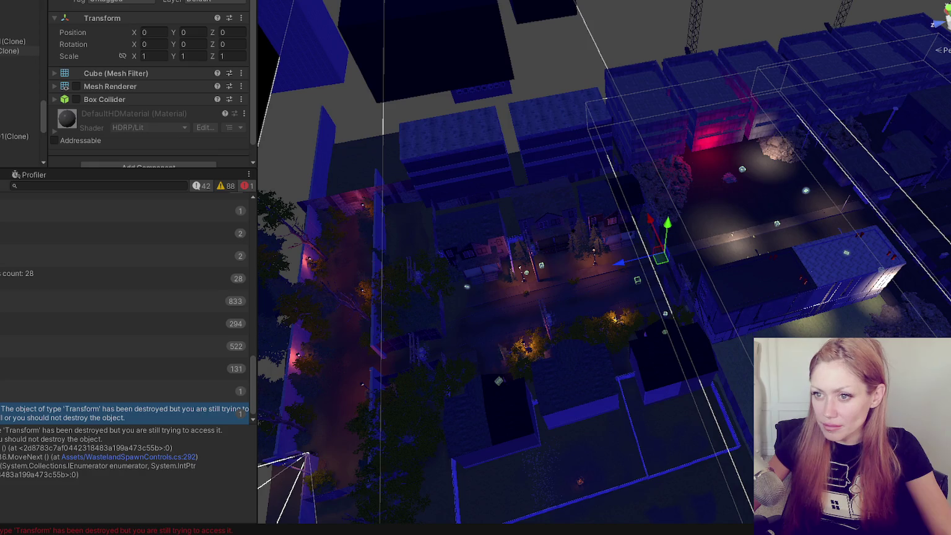
{"action": "left_click", "coordinate": [18, 51]}
{"action": "left_click", "coordinate": [19, 89]}
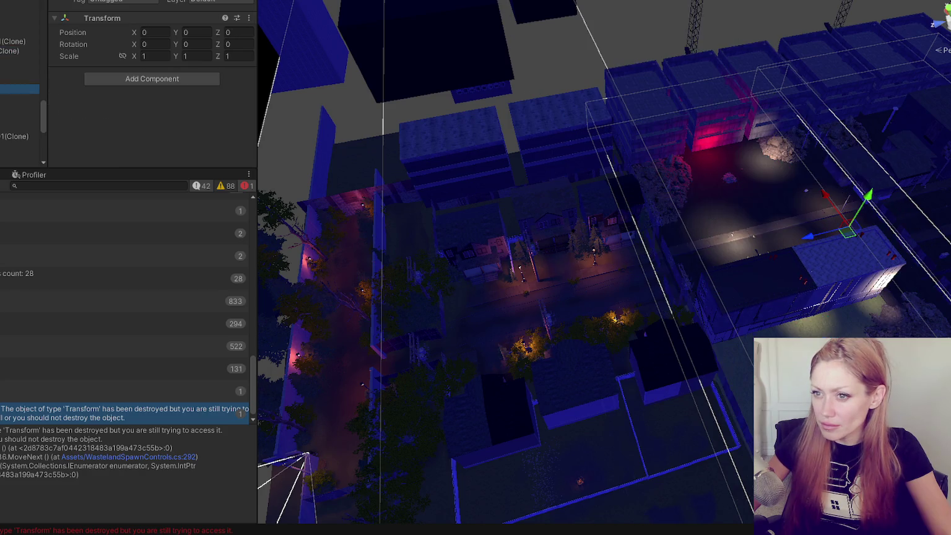
{"action": "left_click", "coordinate": [97, 423]}
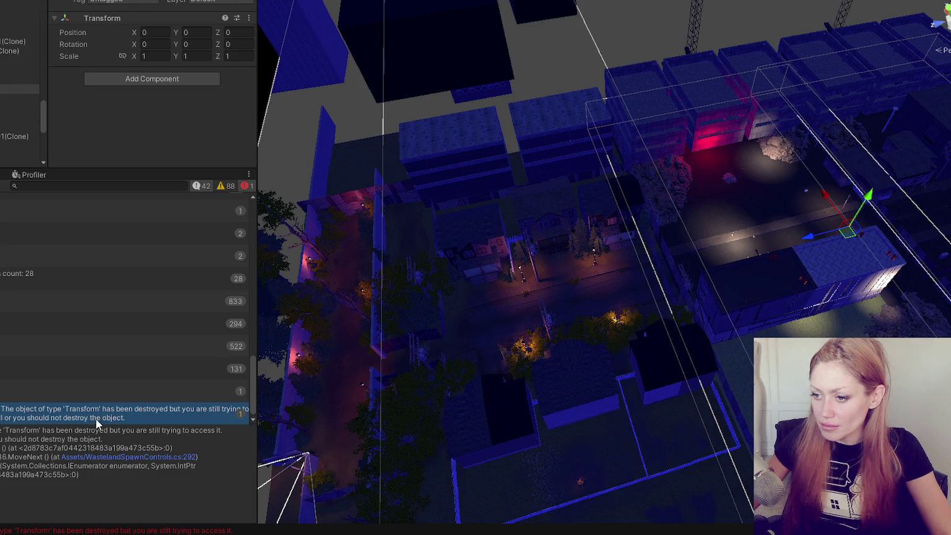
- Open the error's script line and highlight every use of currentChunkStats
{"action": "double_click", "coordinate": [173, 410]}
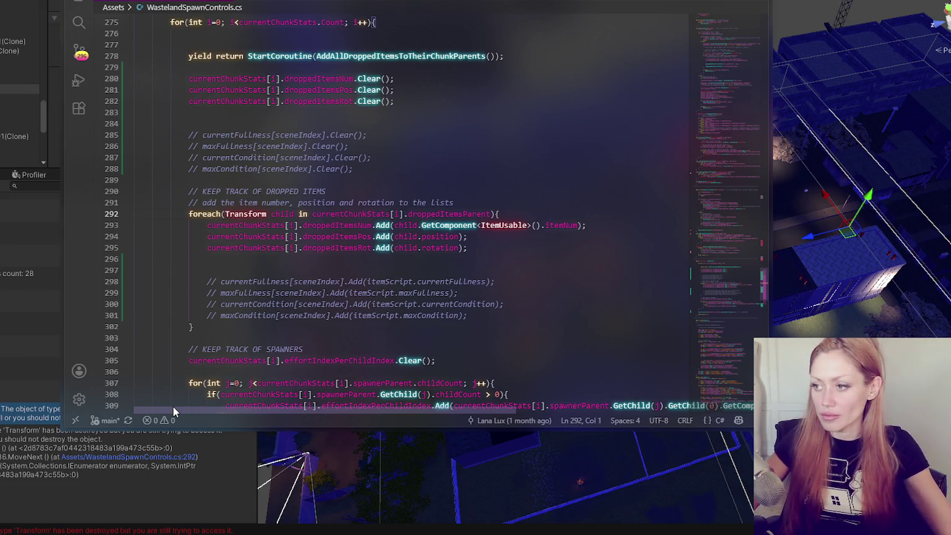
{"action": "scroll", "coordinate": [431, 191], "scroll_direction": "up", "scroll_amount": 2}
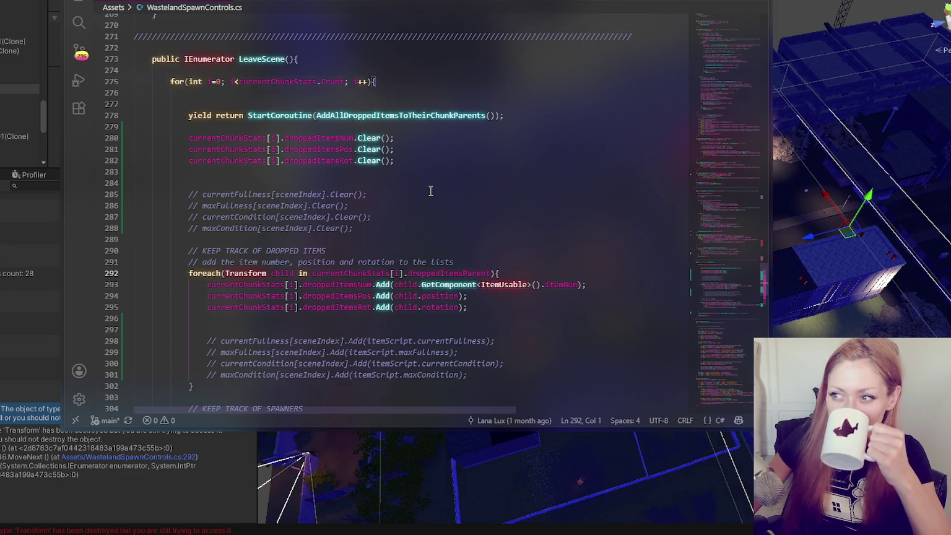
{"action": "scroll", "coordinate": [431, 192], "scroll_direction": "up", "scroll_amount": 2}
{"action": "scroll", "coordinate": [431, 192], "scroll_direction": "down", "scroll_amount": 4}
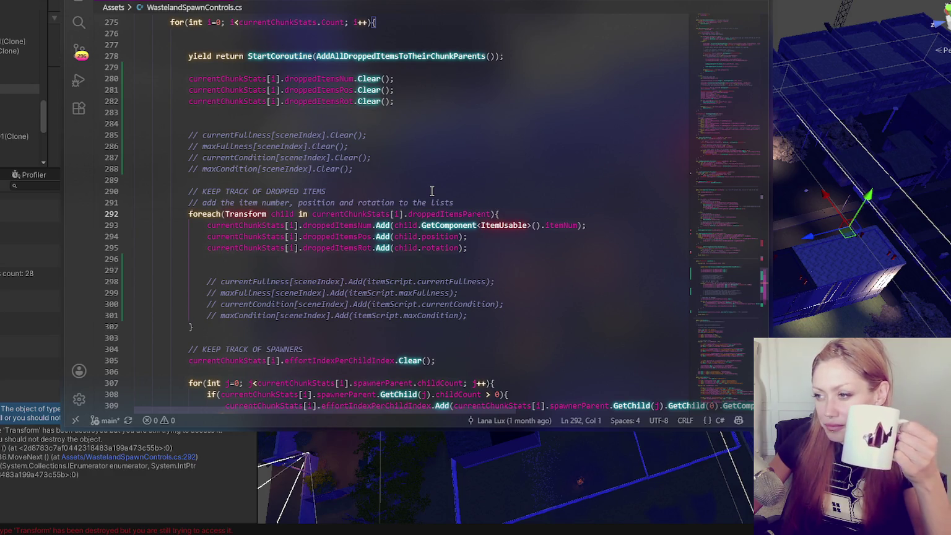
{"action": "double_click", "coordinate": [380, 214]}
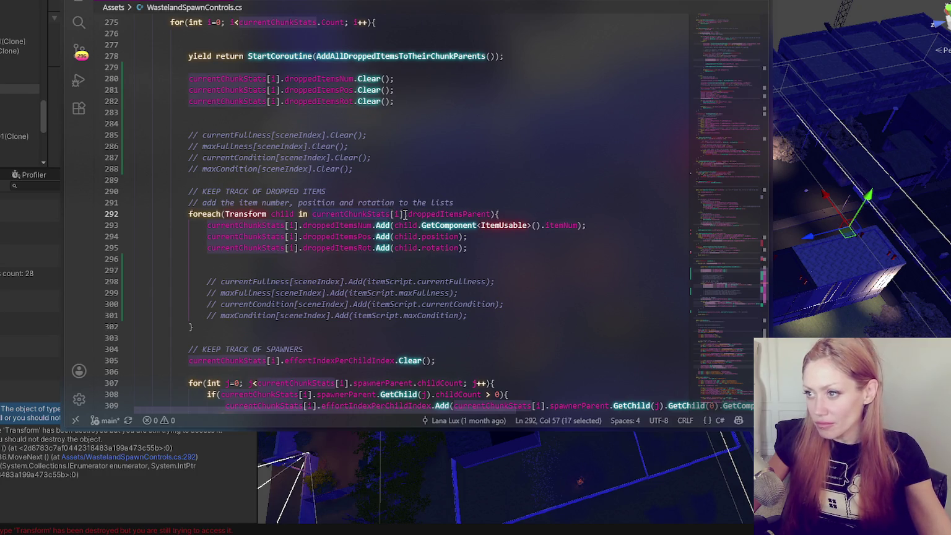
{"action": "scroll", "coordinate": [457, 206], "scroll_direction": "up", "scroll_amount": 2}
- Insert Debug.Log("i: " + i); above the foreach loop and return to Unity
{"action": "left_click", "coordinate": [481, 262]}
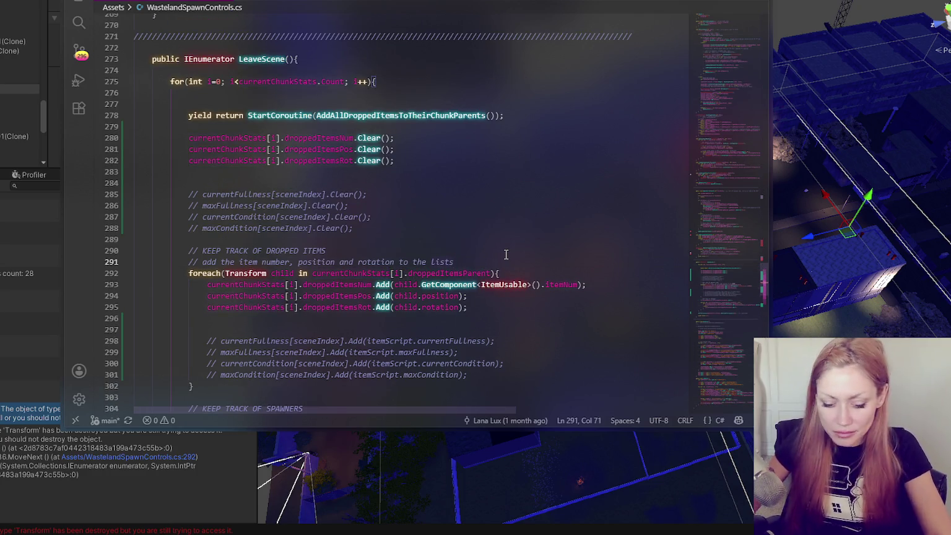
{"action": "key", "text": "Return"}
{"action": "type", "text": "Debug.Log("}
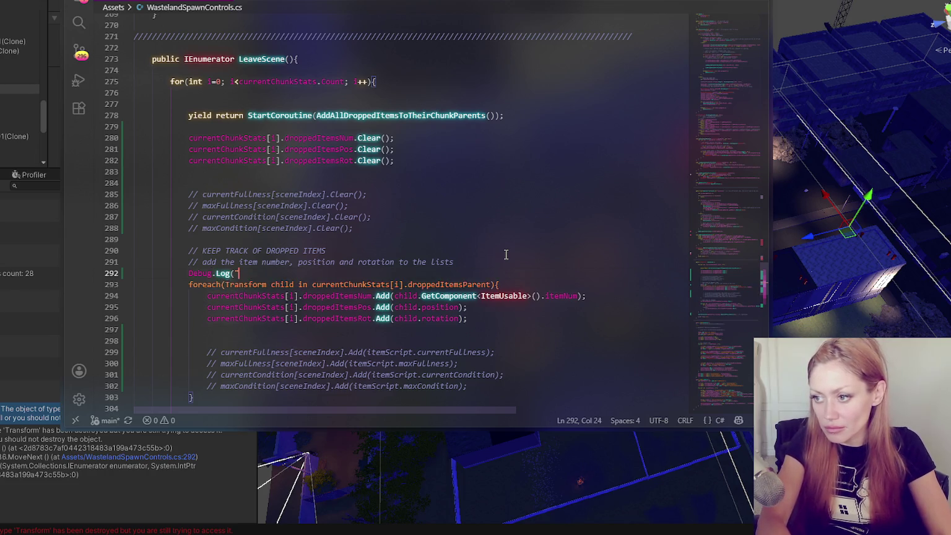
{"action": "type", "text": "\"i:"}
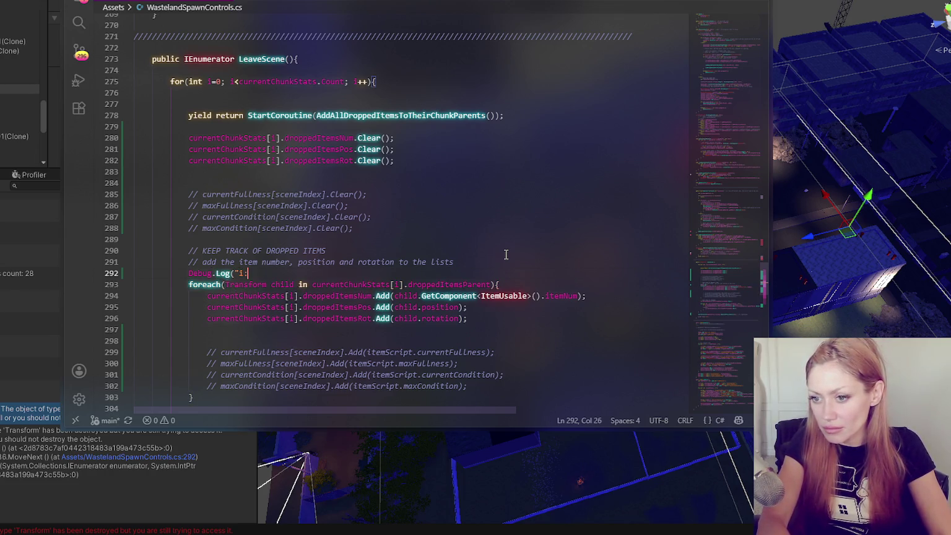
{"action": "type", "text": " \" + i);"}
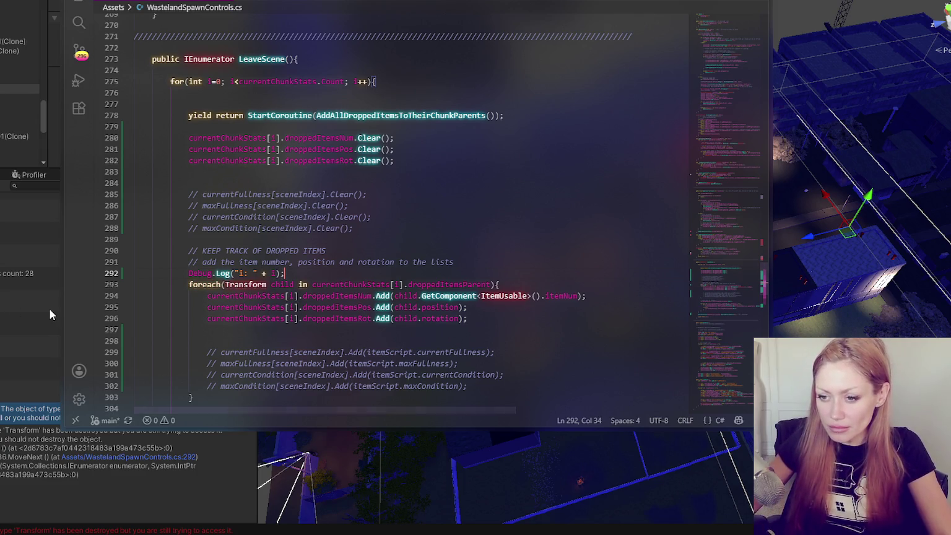
{"action": "key", "text": "alt+Tab"}
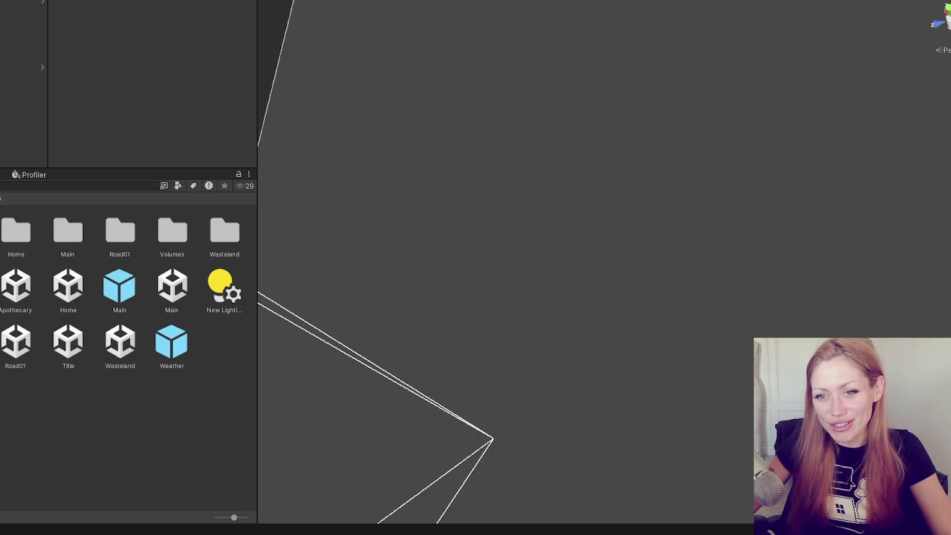
- Narrow the Project panel to widen the Scene view and show the top-level Assets folders
{"action": "mouse_move", "coordinate": [256, 161]}
{"action": "left_mouse_down"}
{"action": "mouse_move", "coordinate": [21, 170]}
{"action": "mouse_move", "coordinate": [24, 188]}
{"action": "mouse_move", "coordinate": [91, 186]}
{"action": "left_mouse_up"}
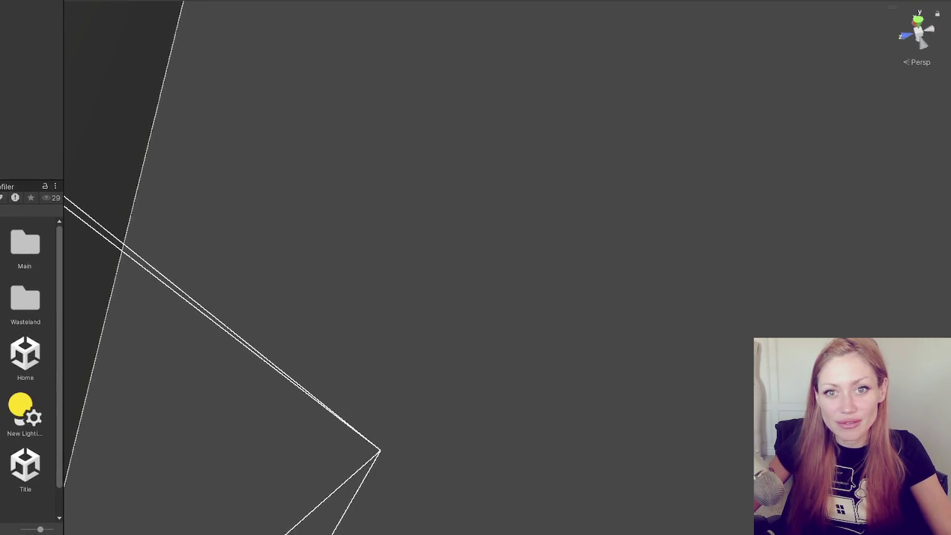
{"action": "mouse_move", "coordinate": [60, 88]}
{"action": "left_mouse_down"}
{"action": "mouse_move", "coordinate": [38, 89]}
{"action": "mouse_move", "coordinate": [48, 88]}
{"action": "left_mouse_up"}
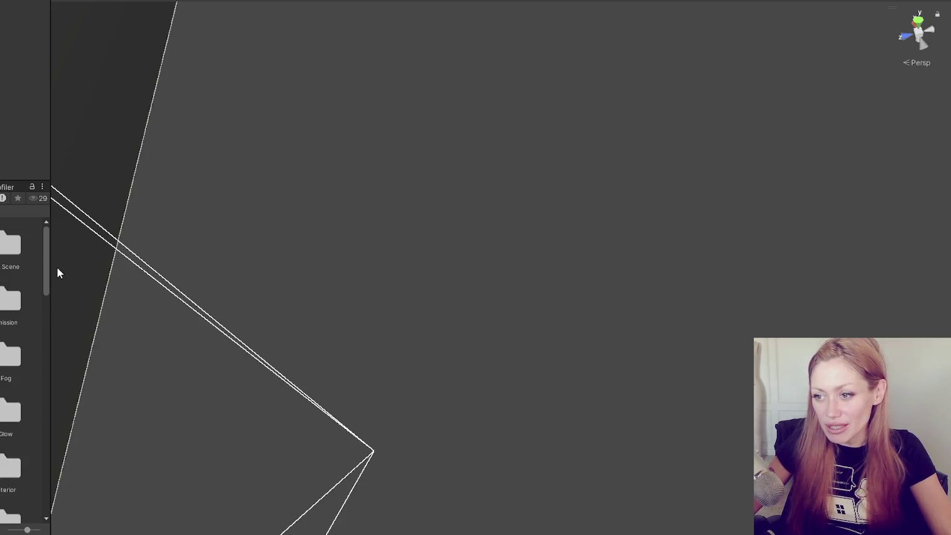
{"action": "left_click_drag", "start_coordinate": [50, 251], "coordinate": [66, 250]}
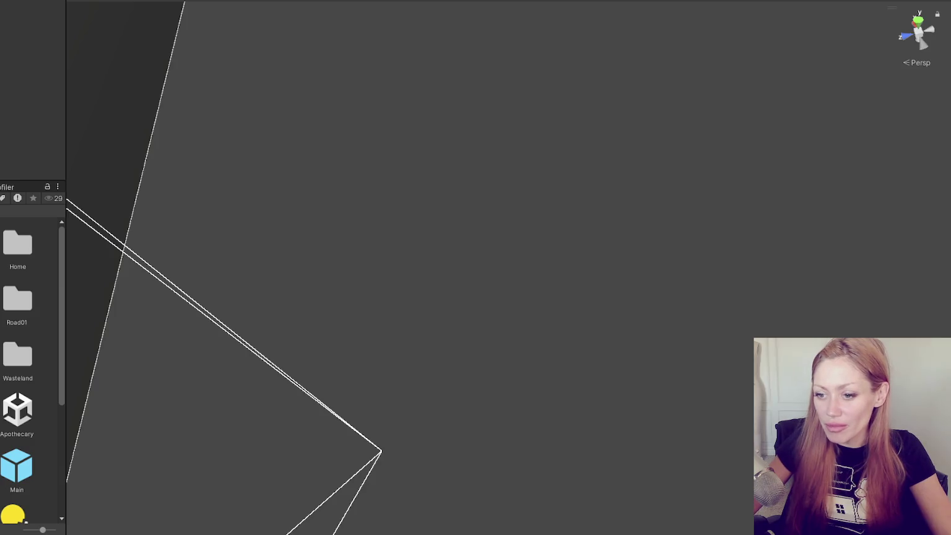
{"action": "key", "text": "Down"}
{"action": "key", "text": "Down"}
{"action": "key", "text": "Down"}
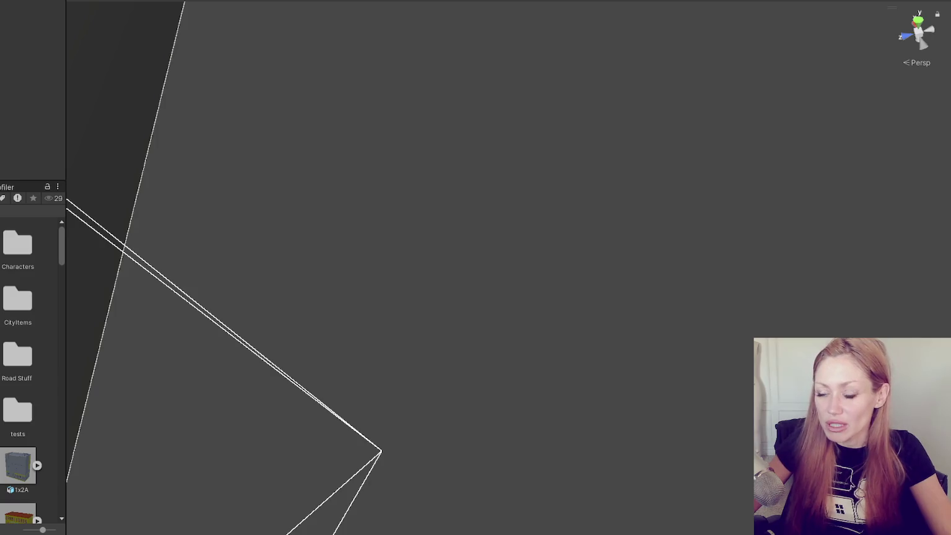
{"action": "scroll", "coordinate": [18, 270], "scroll_direction": "down", "scroll_amount": 3}
{"action": "scroll", "coordinate": [60, 226], "scroll_direction": "up", "scroll_amount": 3}
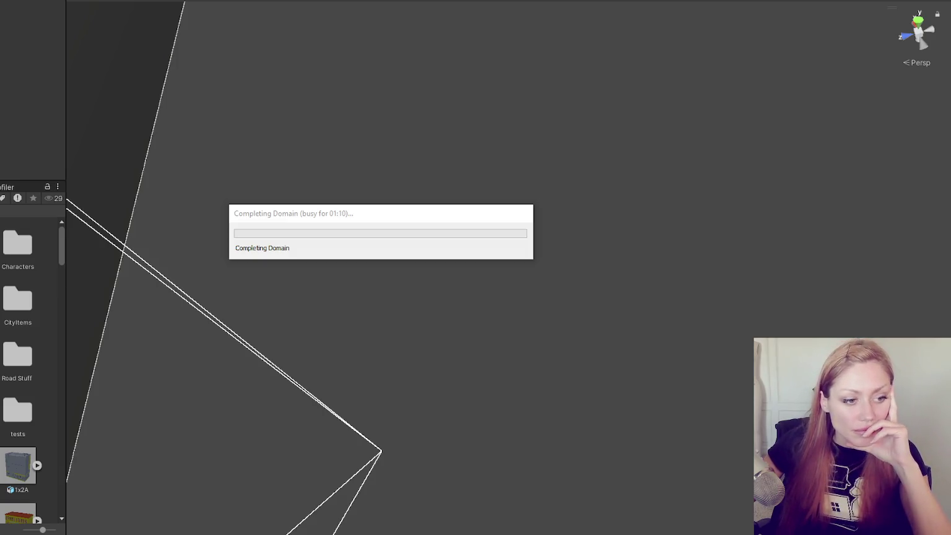
- Check on the Completing Domain script reload while it finishes
{"action": "left_click", "coordinate": [398, 220]}
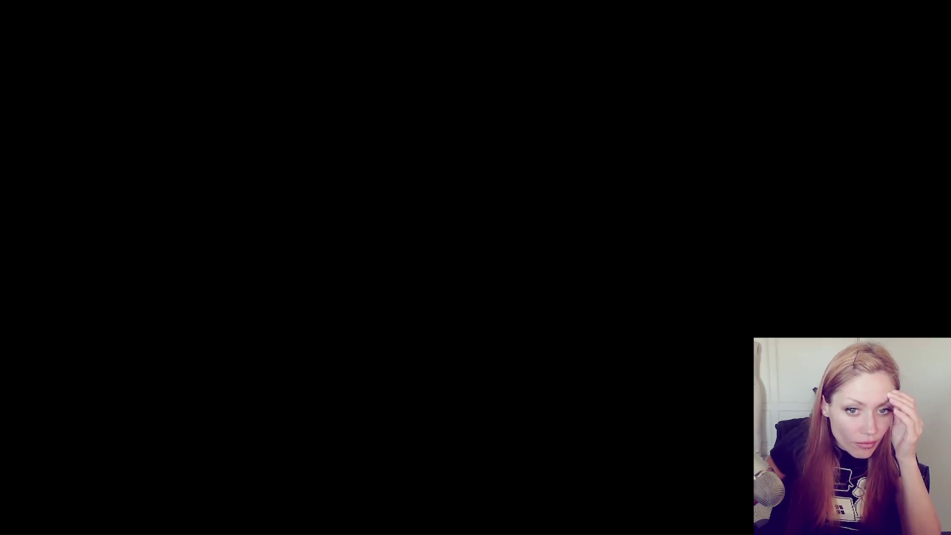
- Drag the Project panel's divider left so the black Game view fills most of the editor
{"action": "left_click", "coordinate": [301, 84]}
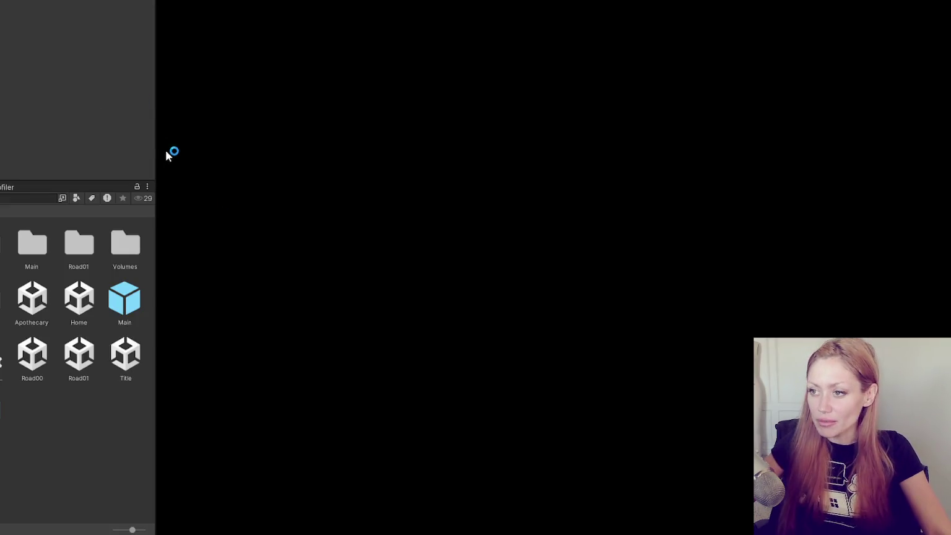
{"action": "left_click_drag", "start_coordinate": [157, 43], "coordinate": [31, 58]}
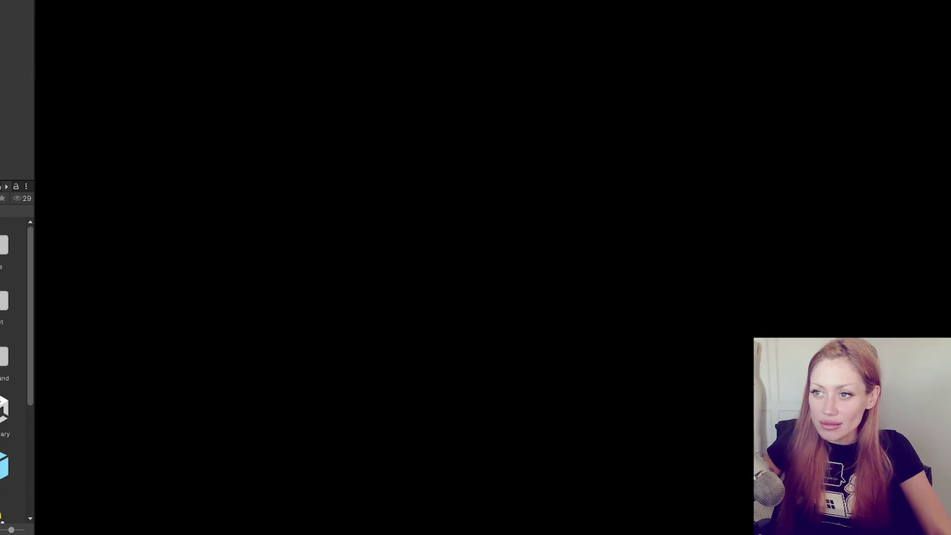
{"action": "mouse_move", "coordinate": [34, 70]}
{"action": "left_mouse_down"}
{"action": "mouse_move", "coordinate": [0, 70]}
{"action": "mouse_move", "coordinate": [361, 95]}
{"action": "mouse_move", "coordinate": [446, 117]}
{"action": "mouse_move", "coordinate": [70, 121]}
{"action": "left_mouse_up"}
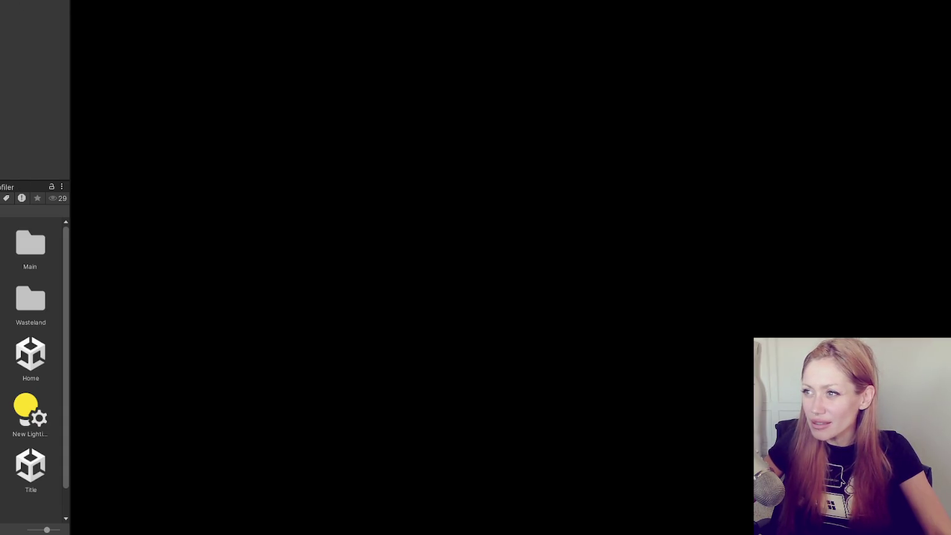
{"action": "left_click", "coordinate": [38, 1]}
- Reopen the Hierarchy window via Window > General > Hierarchy and widen the left-side panels
{"action": "mouse_move", "coordinate": [62, 18]}
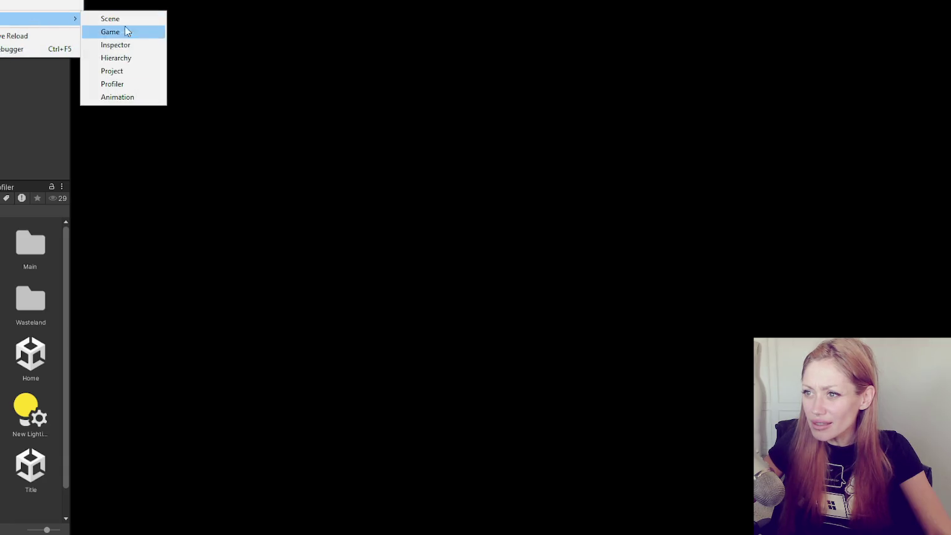
{"action": "left_click", "coordinate": [139, 60]}
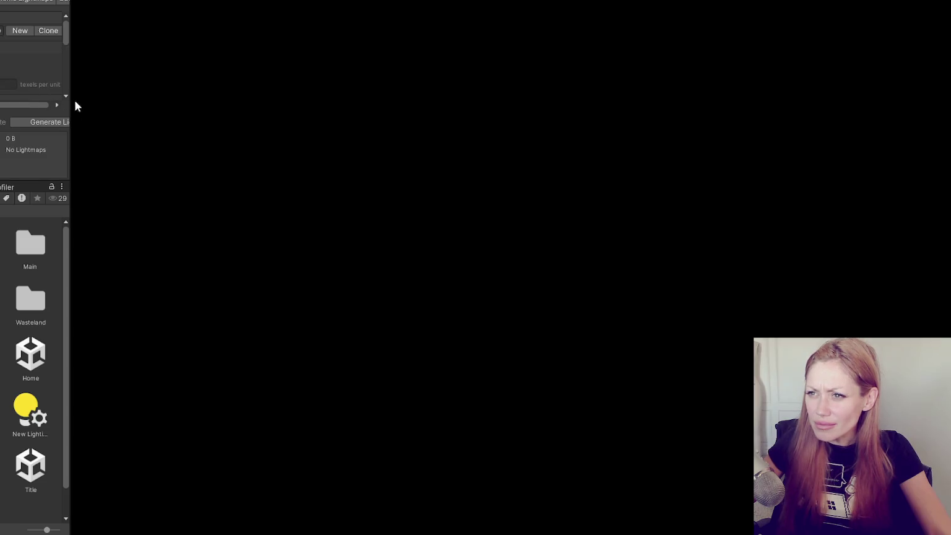
{"action": "mouse_move", "coordinate": [69, 193]}
{"action": "left_mouse_down"}
{"action": "mouse_move", "coordinate": [66, 260]}
{"action": "mouse_move", "coordinate": [128, 229]}
{"action": "left_mouse_up"}
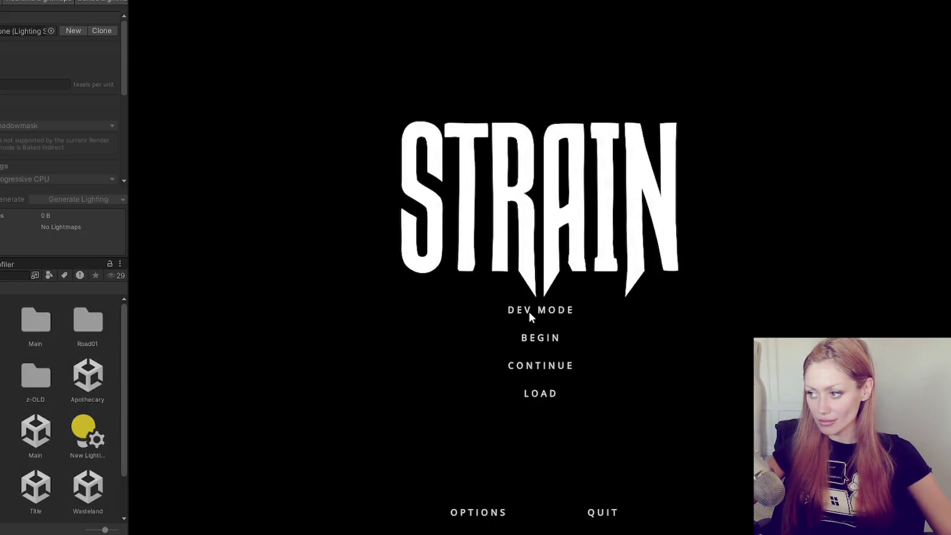
- Choose DEV MODE on the STRAIN title screen to launch the game
{"action": "left_click", "coordinate": [529, 312]}
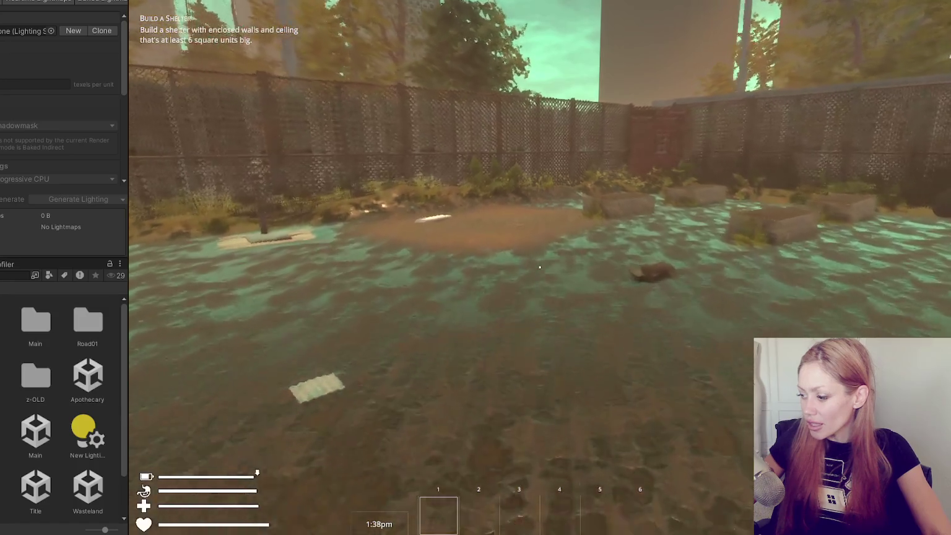
- Walk past the fence and red container door, down the alley and through the gate onto the street
{"action": "key", "text": "w"}
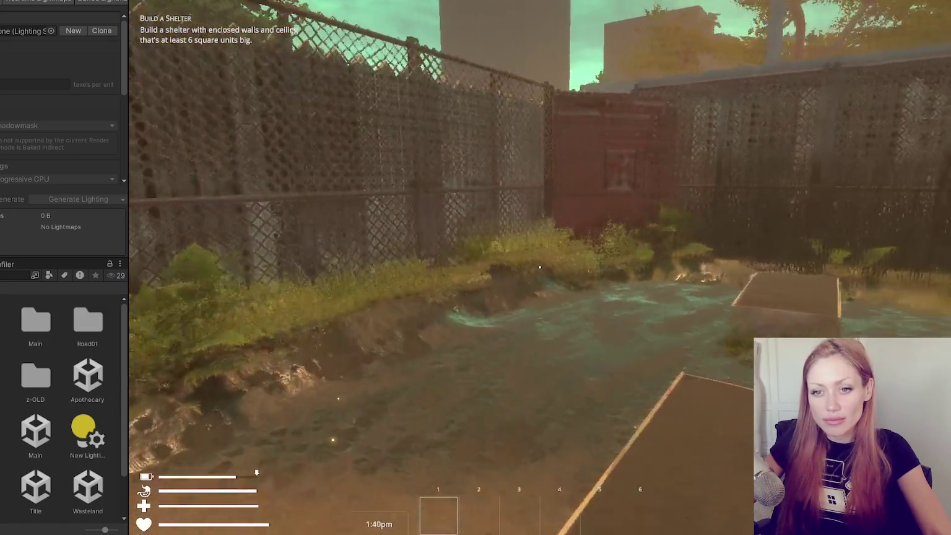
{"action": "key", "text": "w"}
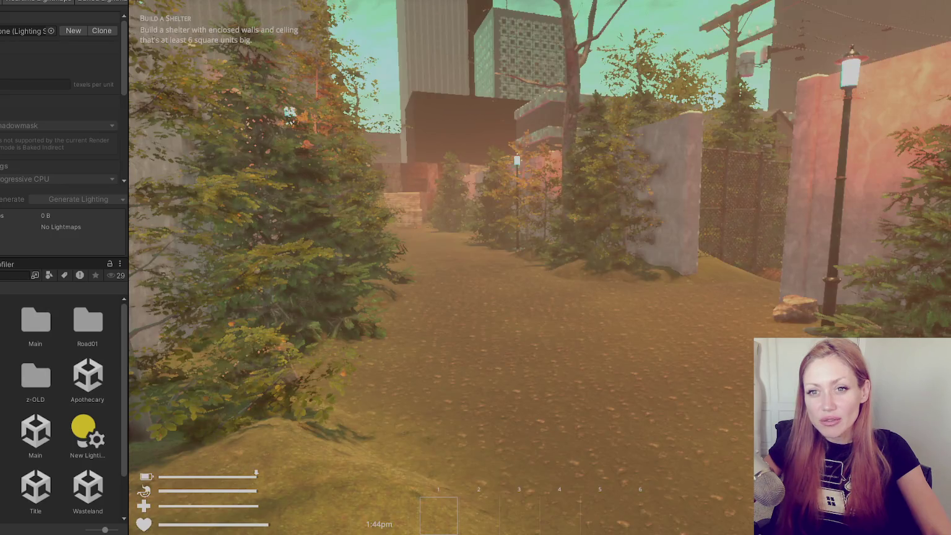
{"action": "key", "text": "w"}
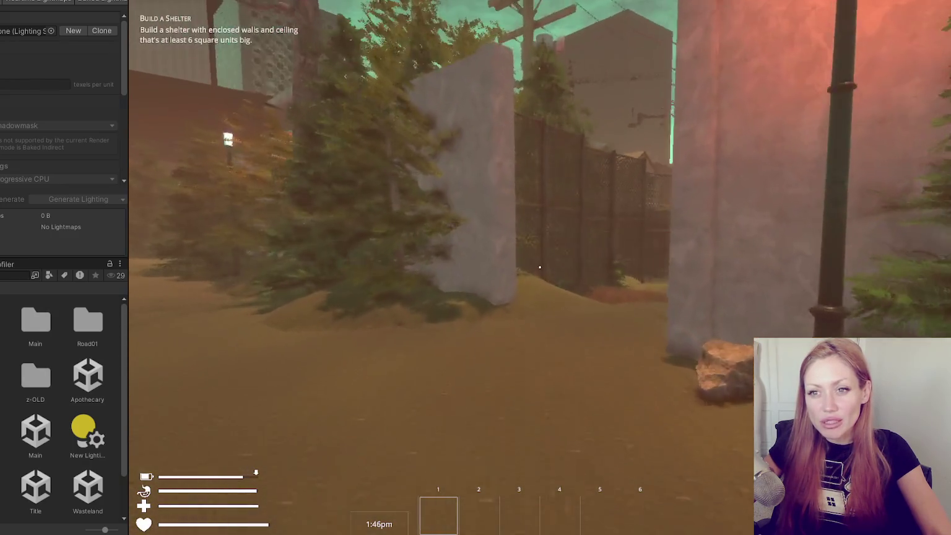
{"action": "key", "text": "w"}
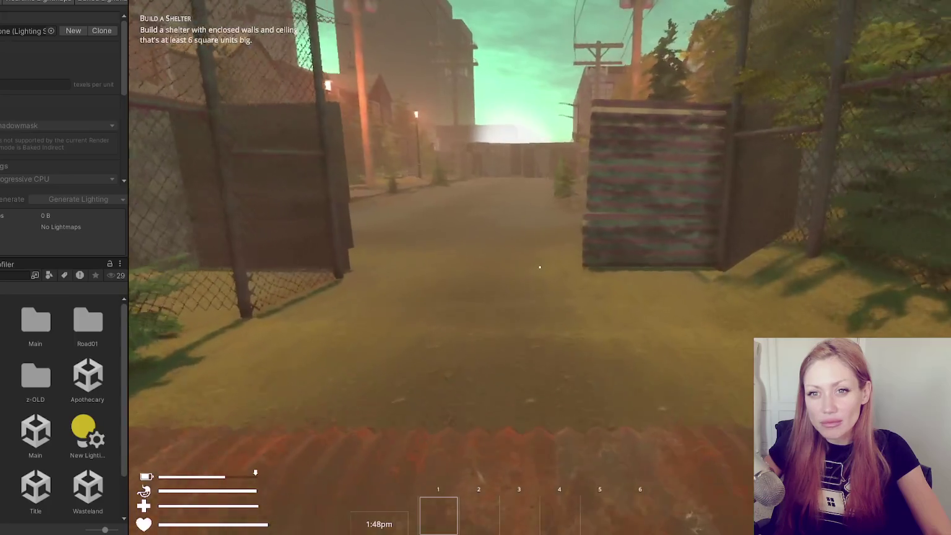
{"action": "key", "text": "w"}
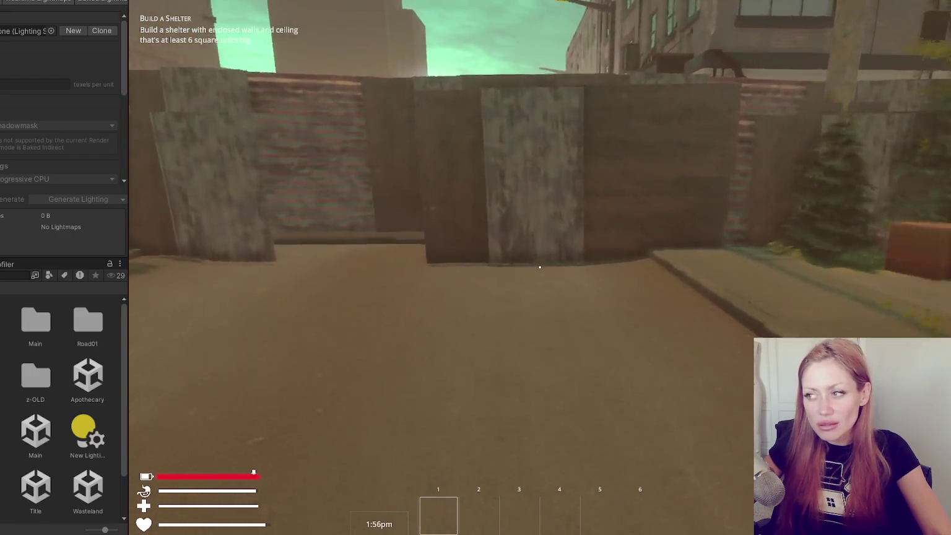
- Walk to the outlined red crate, punch it until it breaks, and collect the dropped spring
{"action": "key", "text": "w"}
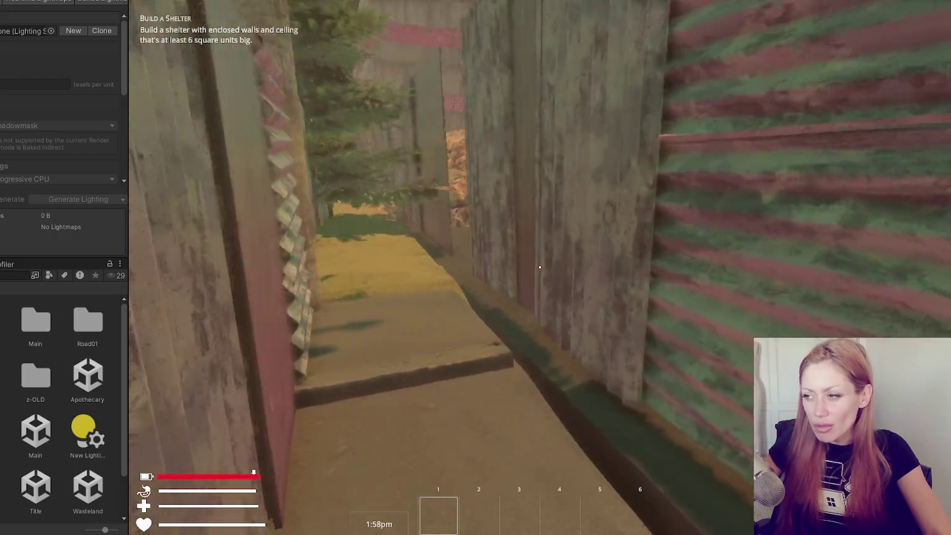
{"action": "key", "text": "w"}
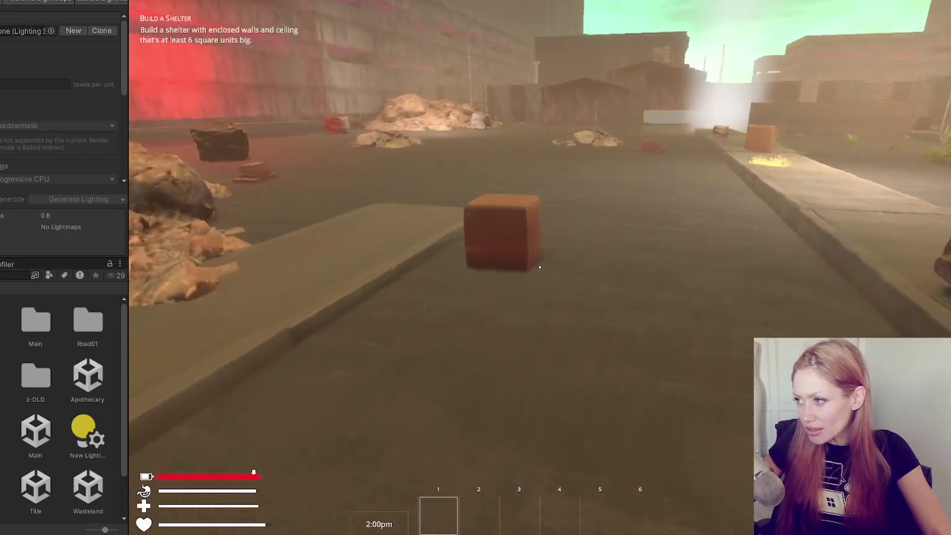
{"action": "key", "text": "w"}
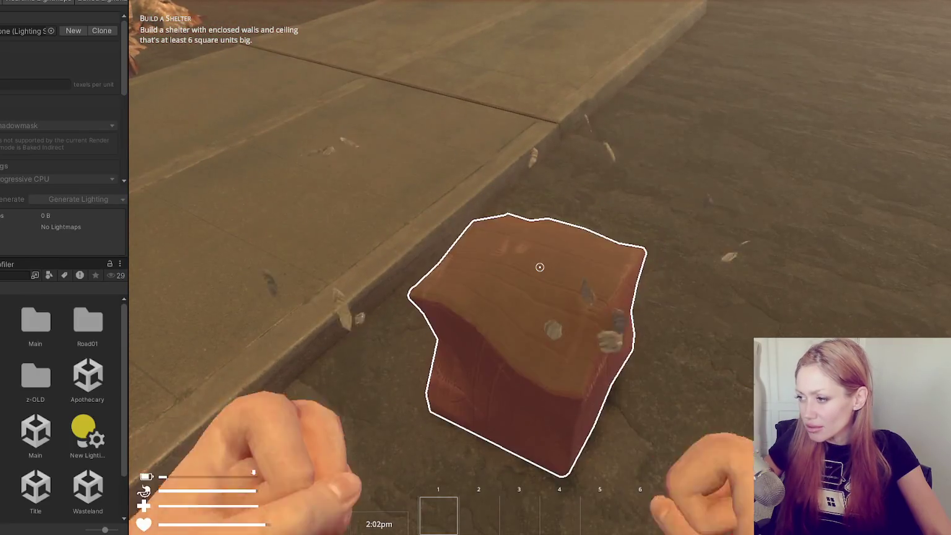
{"action": "left_click", "coordinate": [540, 267]}
{"action": "left_click", "coordinate": [540, 266]}
{"action": "left_click", "coordinate": [540, 266]}
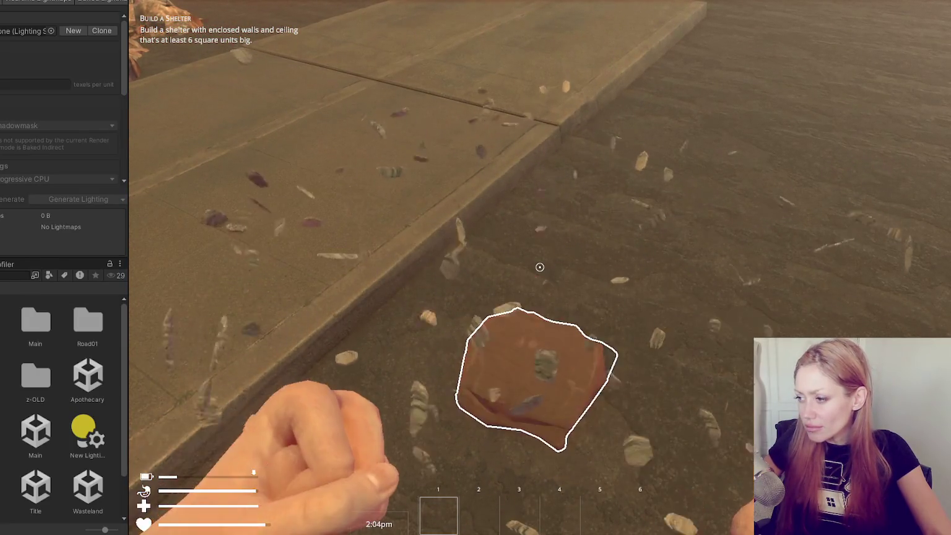
{"action": "left_click", "coordinate": [540, 267]}
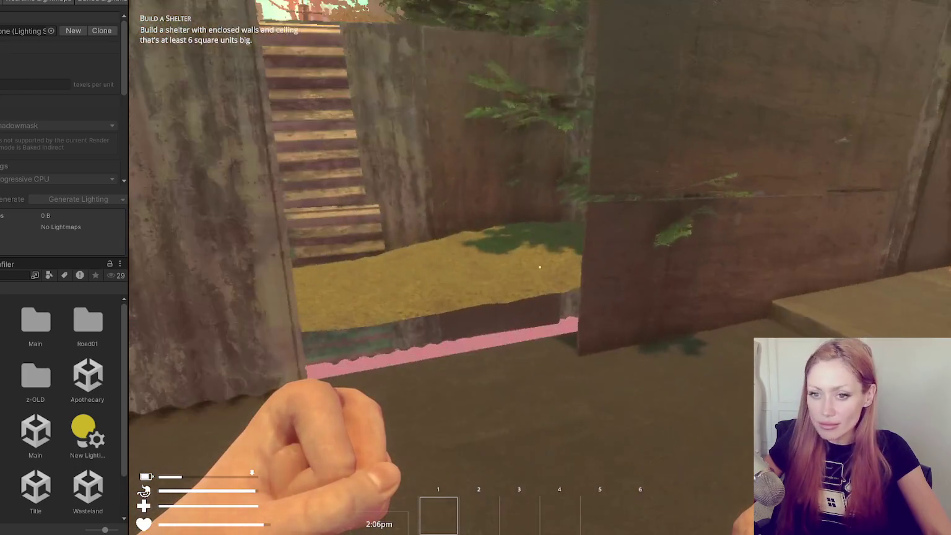
- Walk through the alleys to the brown door, enter with E, and continue past the planters to the pond
{"action": "key", "text": "w"}
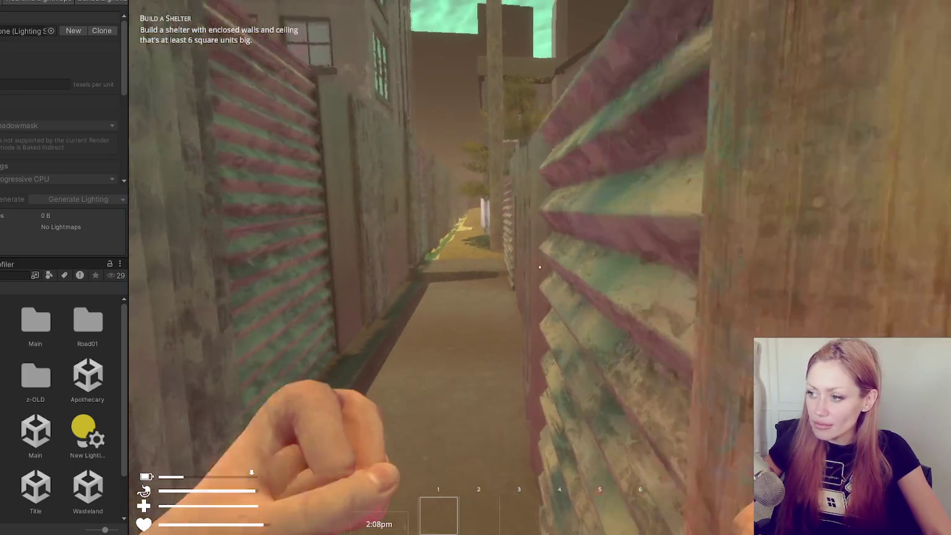
{"action": "key", "text": "w"}
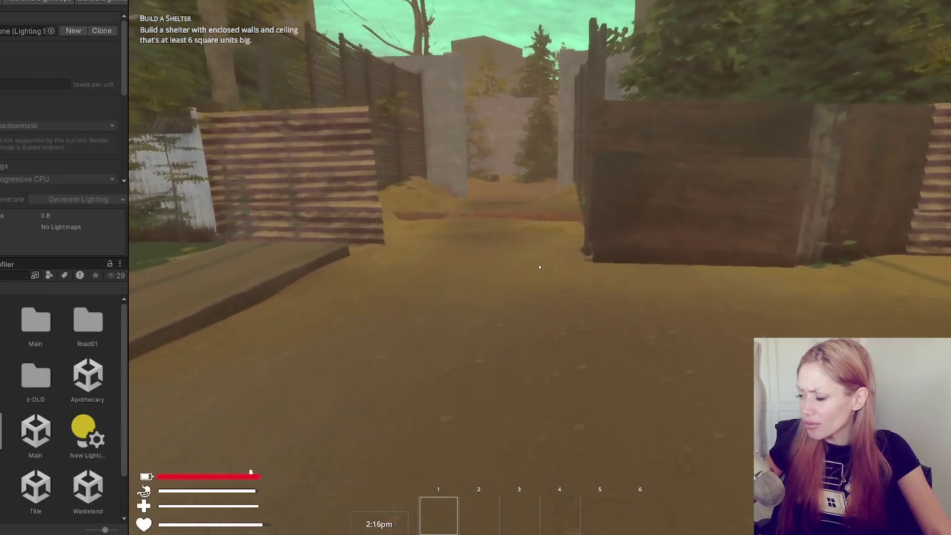
{"action": "key", "text": "w"}
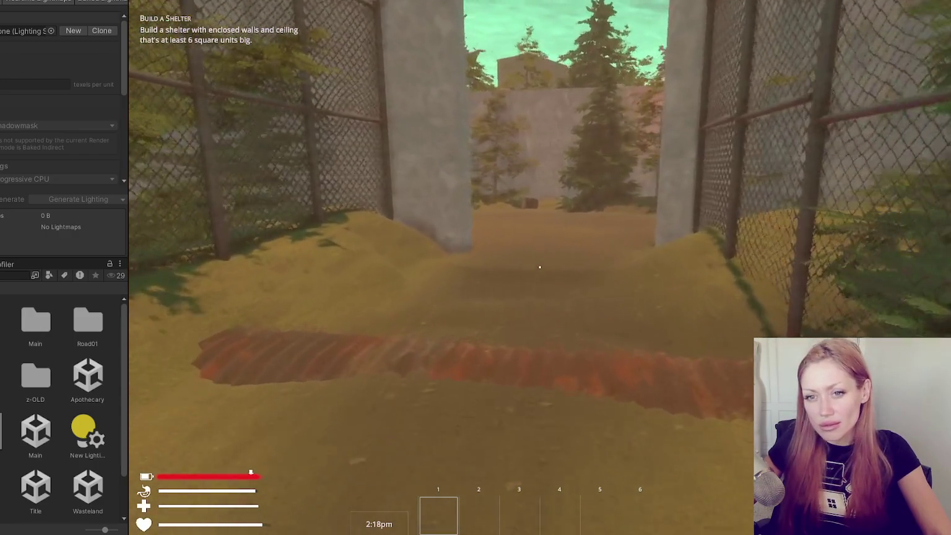
{"action": "key", "text": "w"}
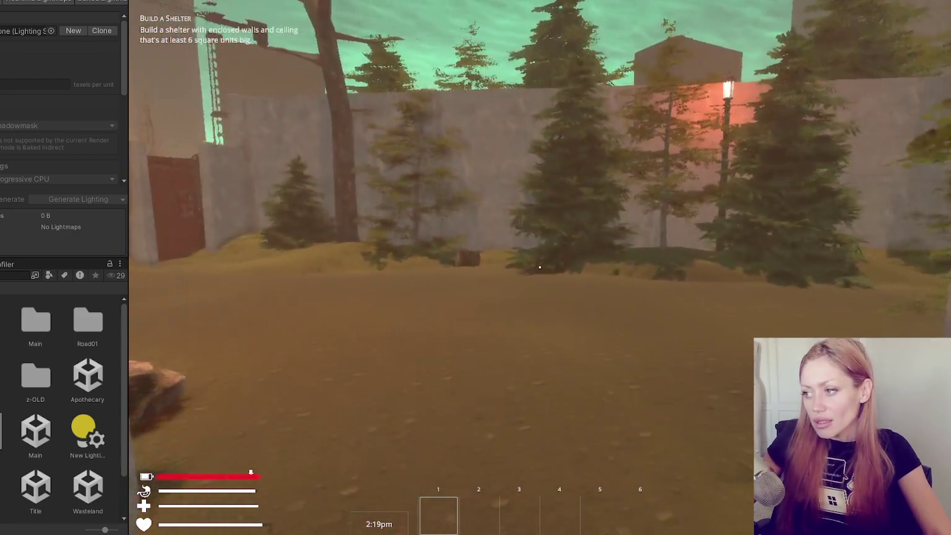
{"action": "mouse_move", "coordinate": [539, 267]}
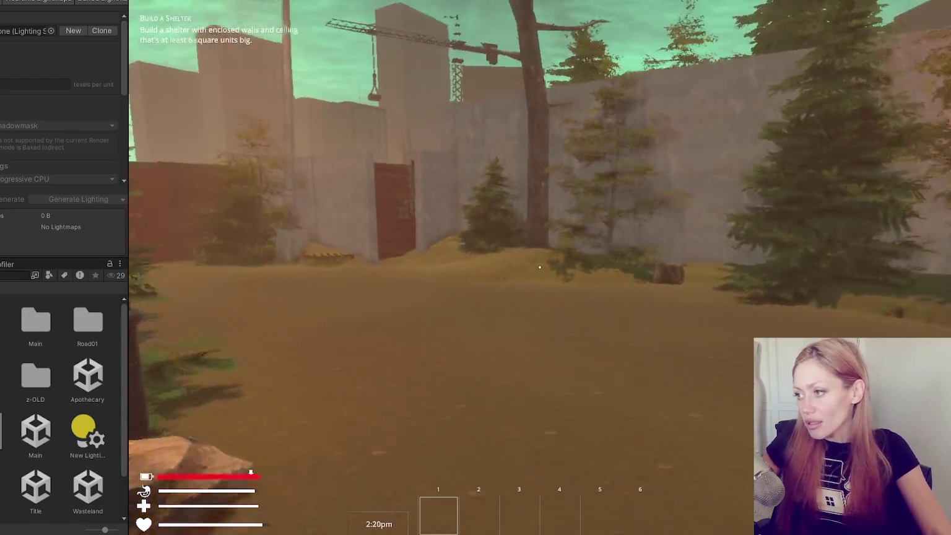
{"action": "key", "text": "w"}
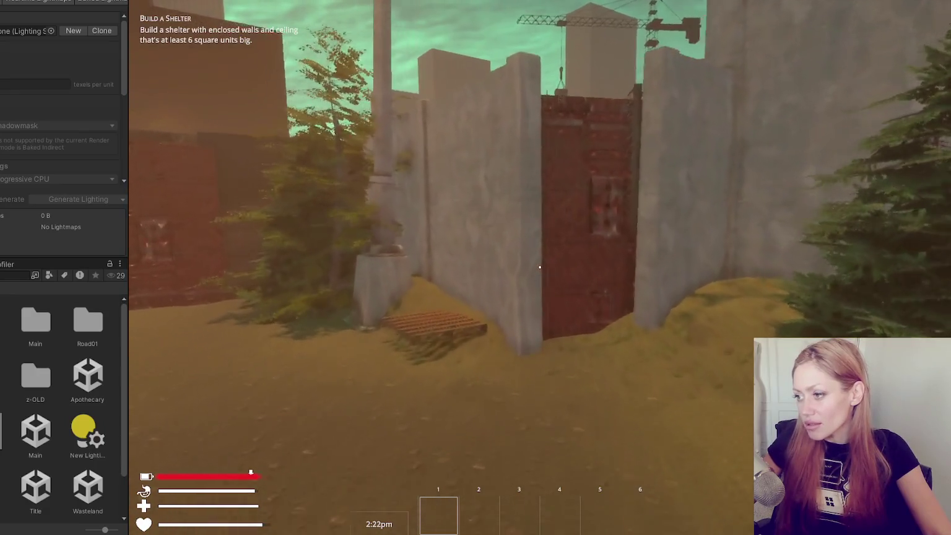
{"action": "key", "text": "e"}
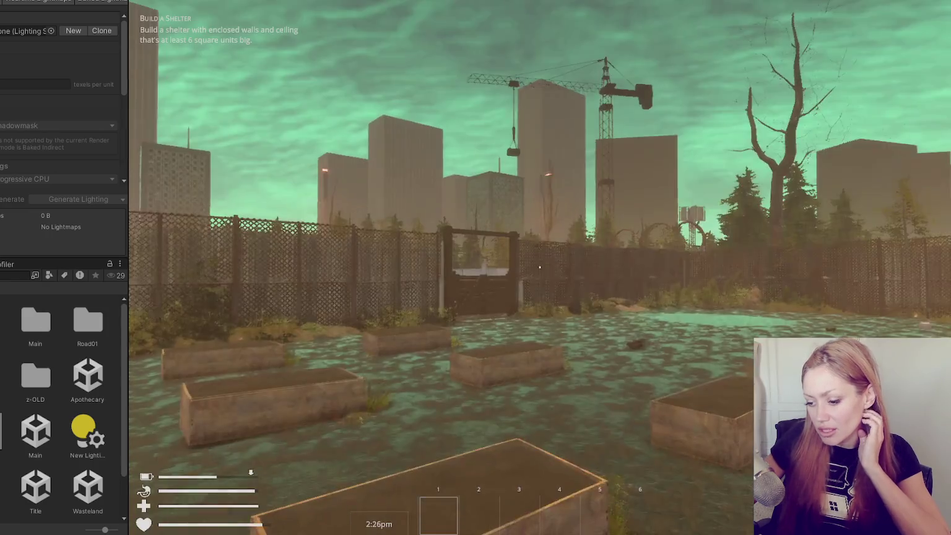
{"action": "key", "text": "w"}
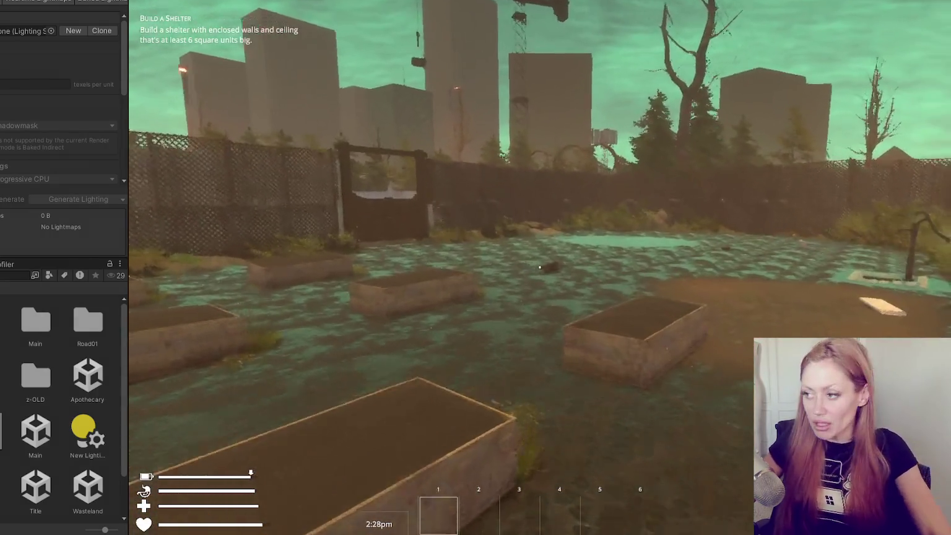
{"action": "key", "text": "w"}
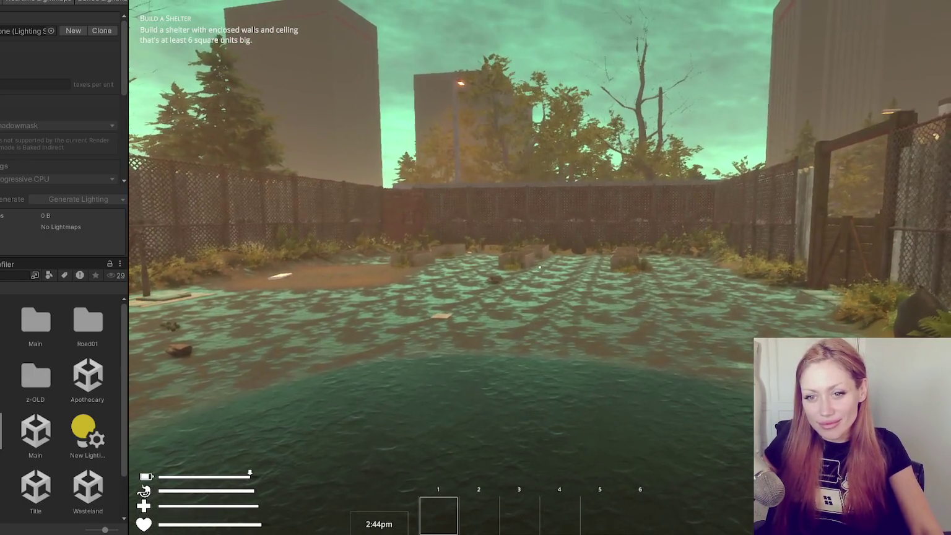
- Browse the buildable items in the pause menu's BUILD tab, then close the menu
{"action": "key", "text": "Escape"}
{"action": "left_click", "coordinate": [705, 52]}
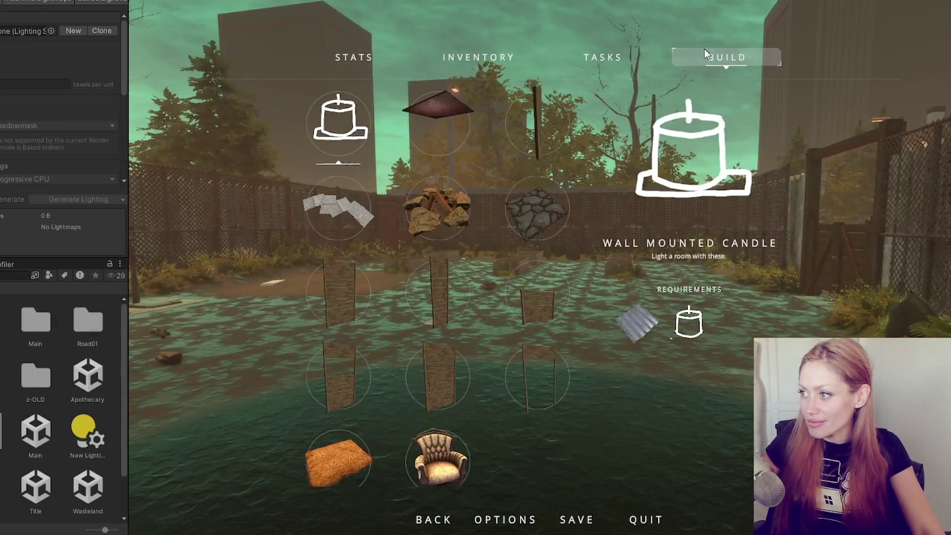
{"action": "scroll", "coordinate": [457, 402], "scroll_direction": "down", "scroll_amount": 2}
{"action": "scroll", "coordinate": [458, 371], "scroll_direction": "up", "scroll_amount": 2}
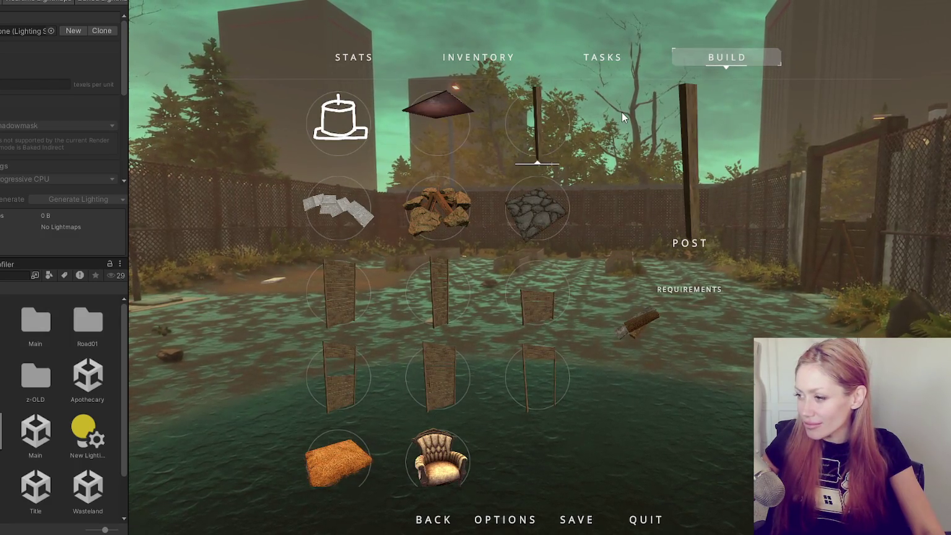
{"action": "key", "text": "Escape"}
- Walk past the plank and through the red shed's door
{"action": "key", "text": "w"}
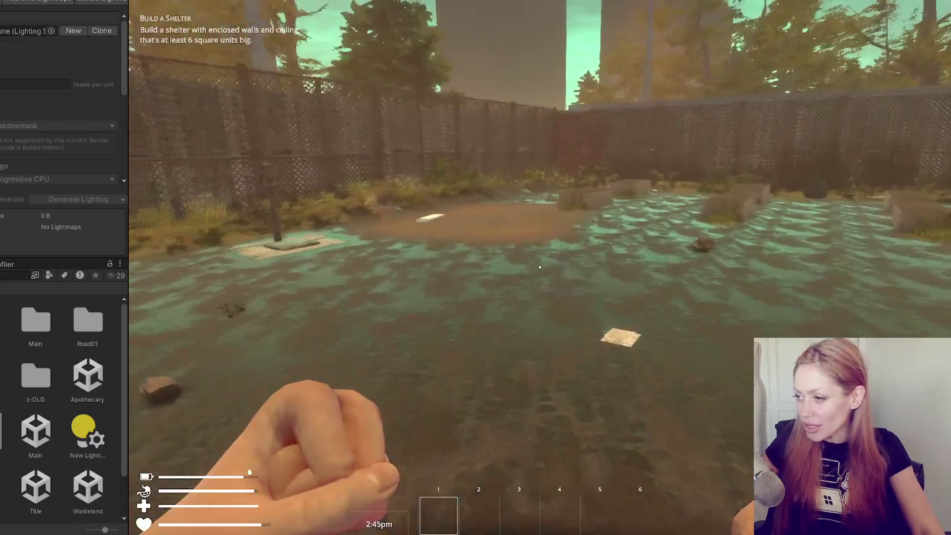
{"action": "key", "text": "w"}
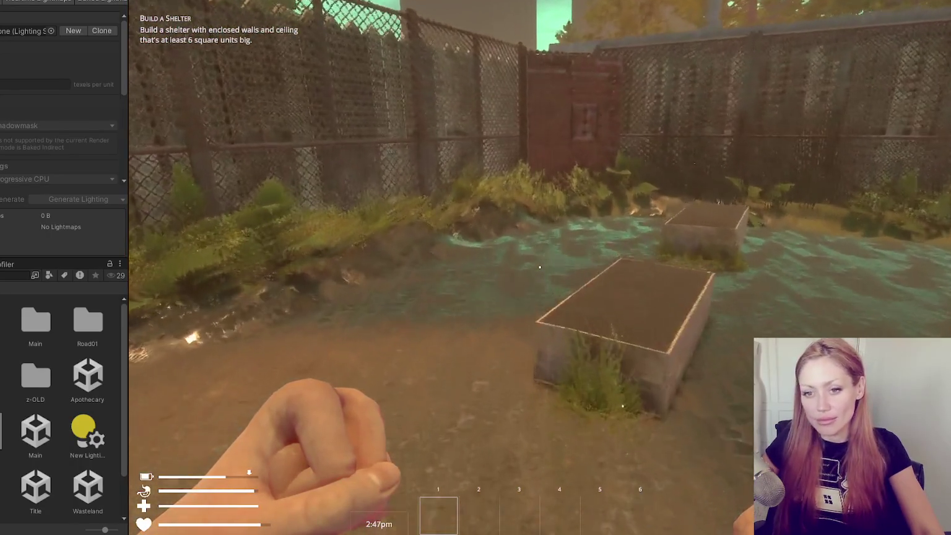
{"action": "key", "text": "w"}
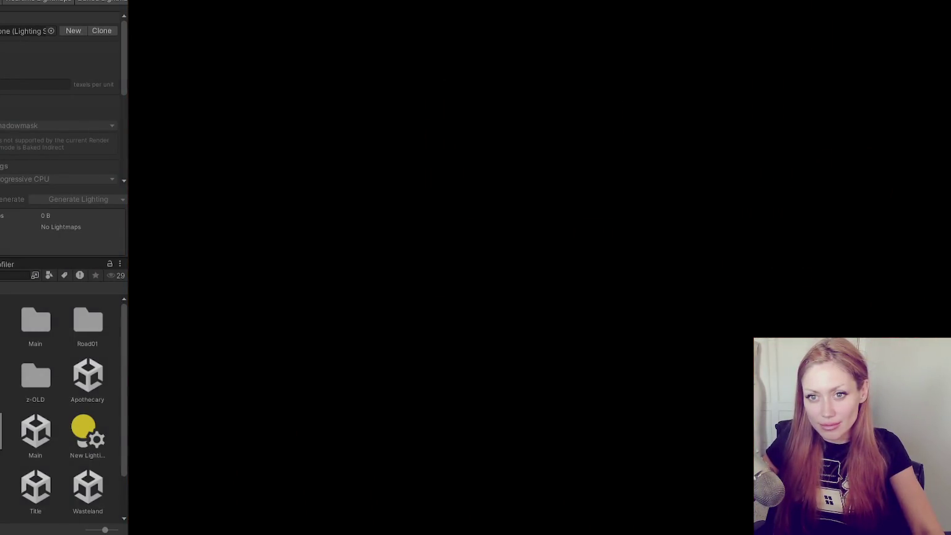
- Walk through the fenced alleys and along the street toward the curb
{"action": "key", "text": "w"}
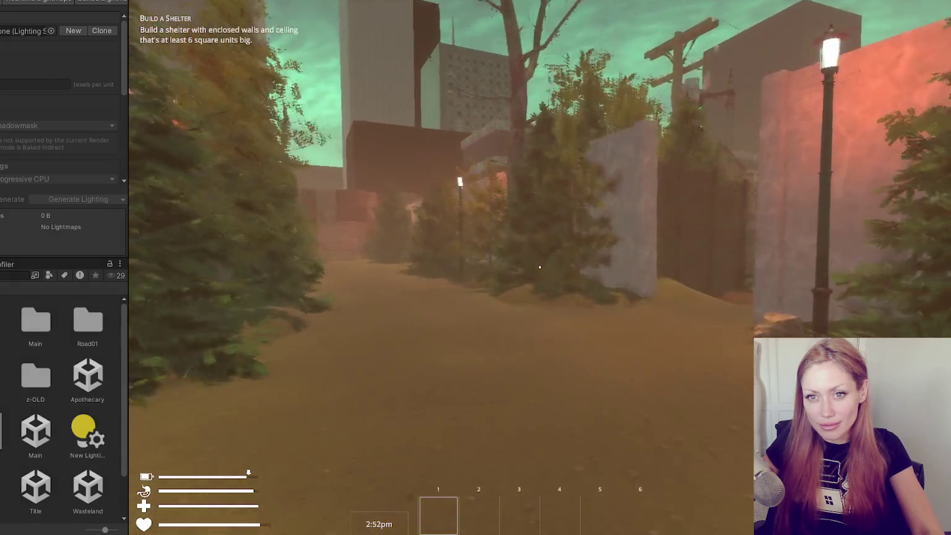
{"action": "key", "text": "w"}
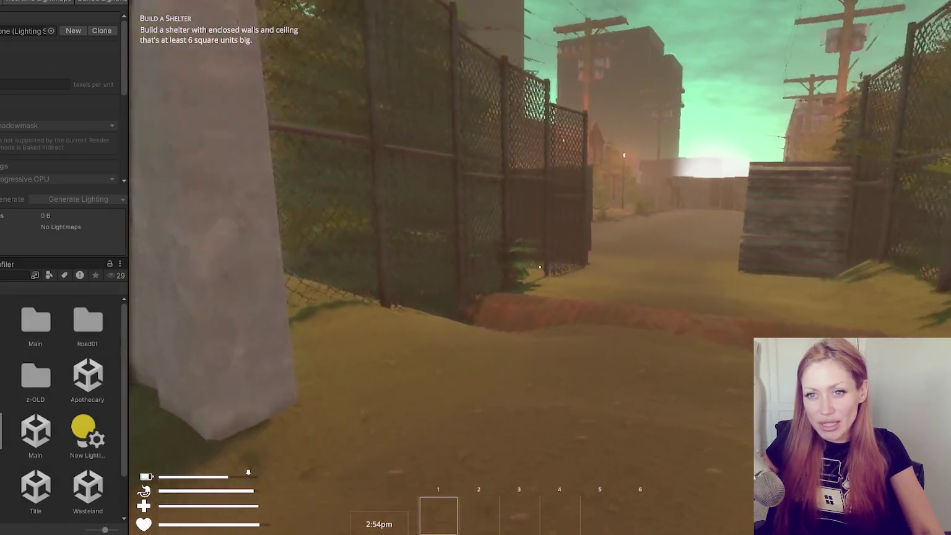
{"action": "key", "text": "w"}
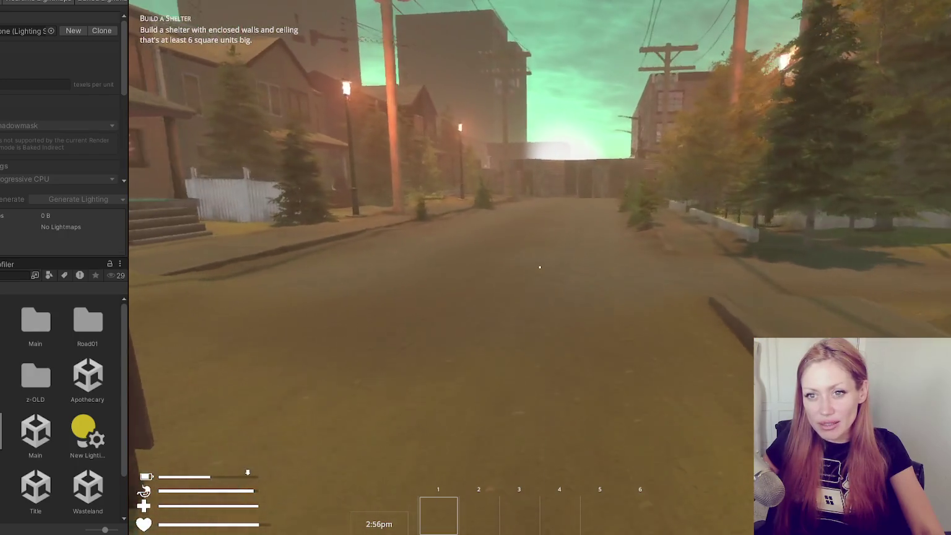
{"action": "key", "text": "w"}
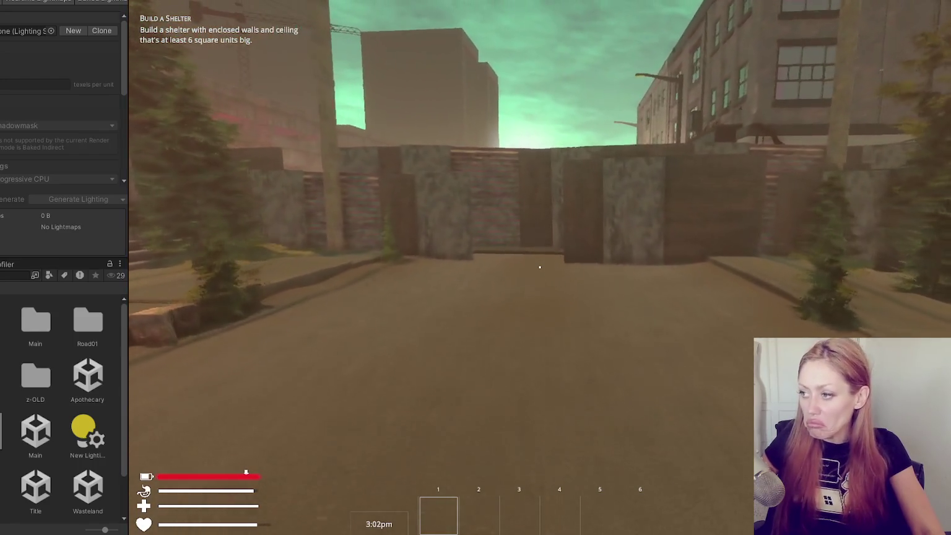
{"action": "key", "text": "w"}
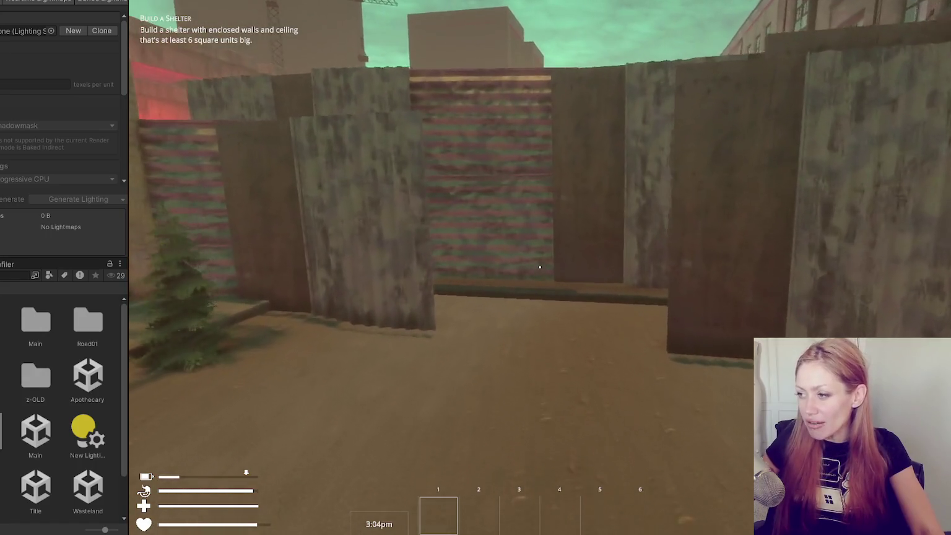
{"action": "key", "text": "w"}
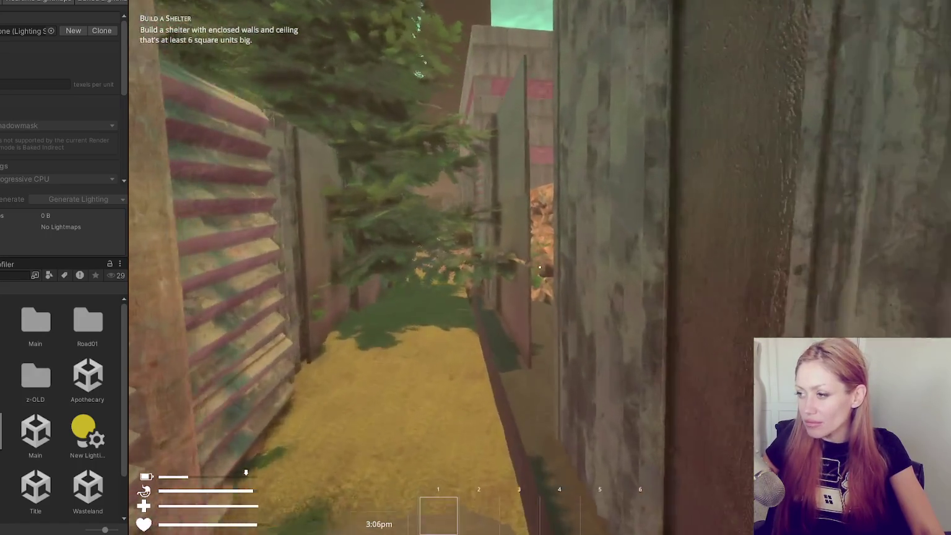
{"action": "key", "text": "w"}
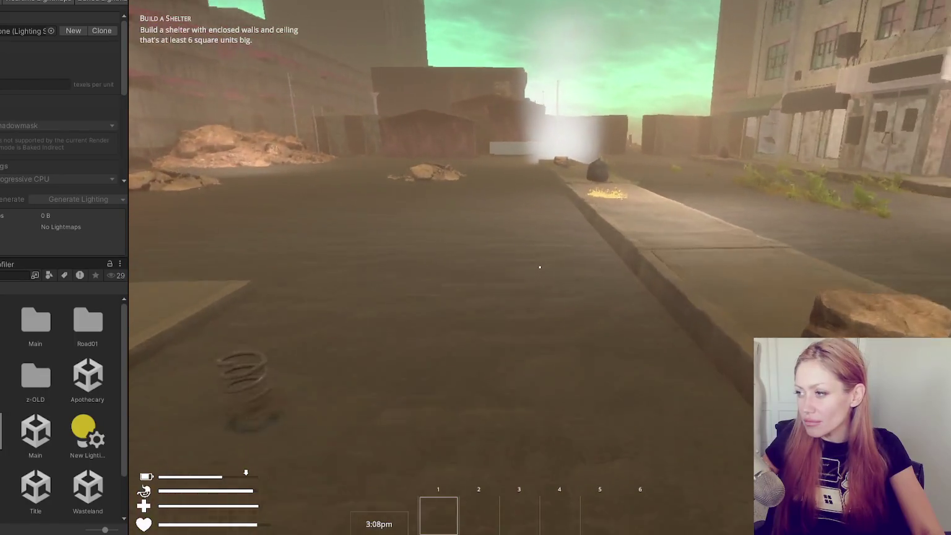
- Approach the rock on the curb and pick it up into the hotbar with E
{"action": "key", "text": "w"}
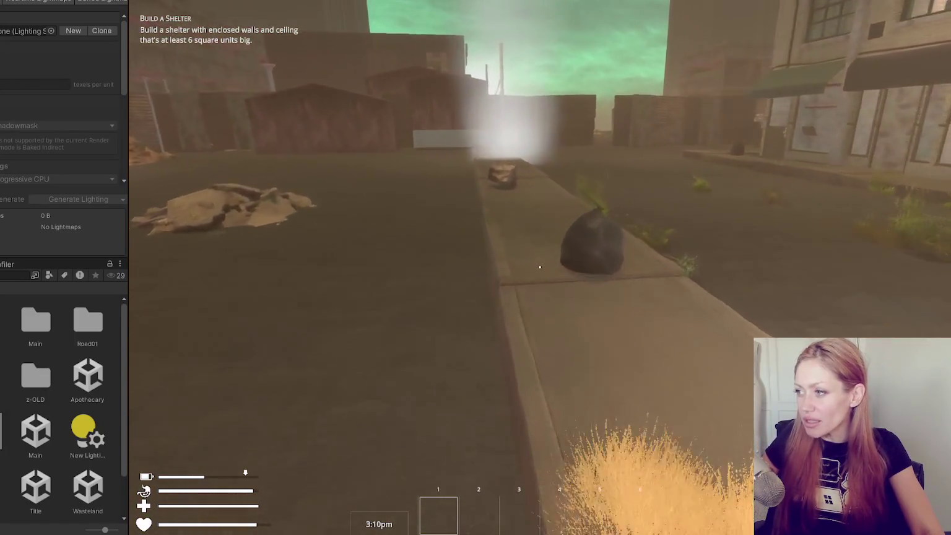
{"action": "key", "text": "w"}
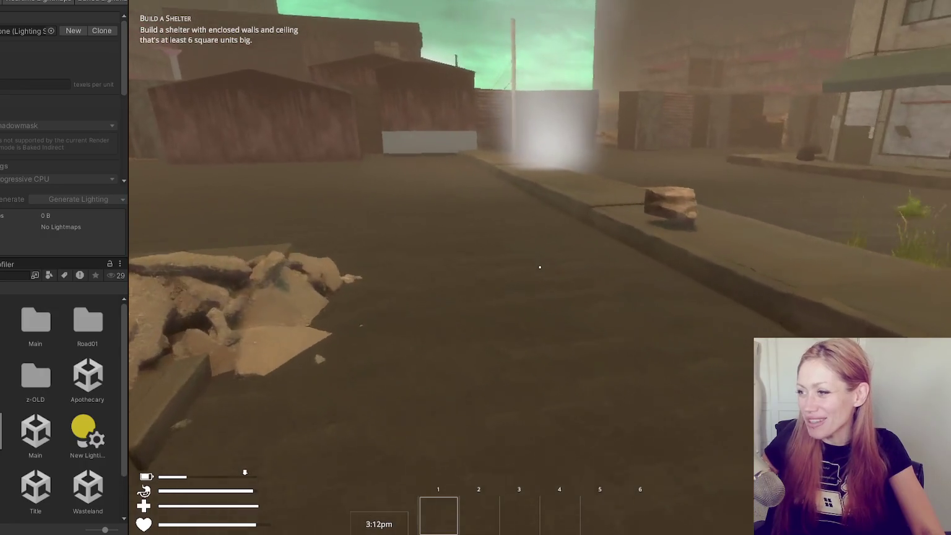
{"action": "key", "text": "e"}
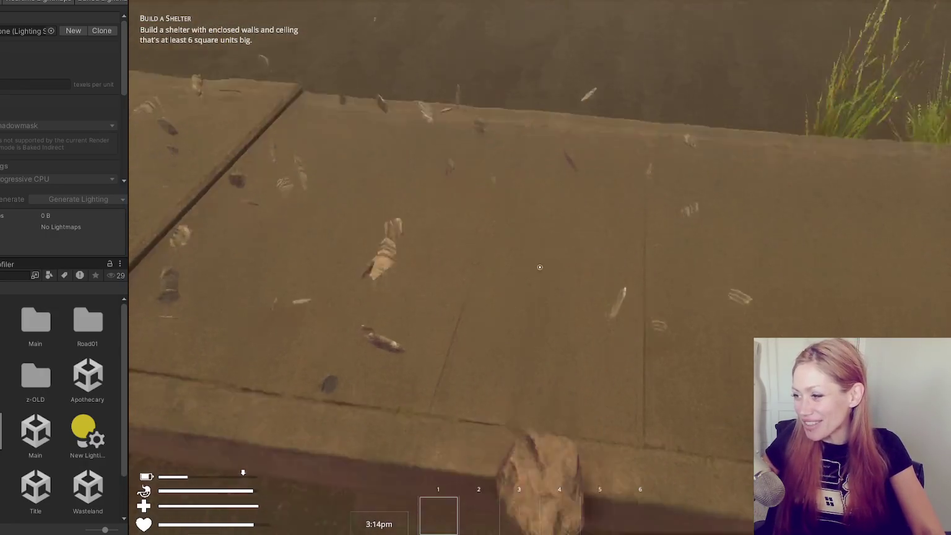
{"action": "key", "text": "w"}
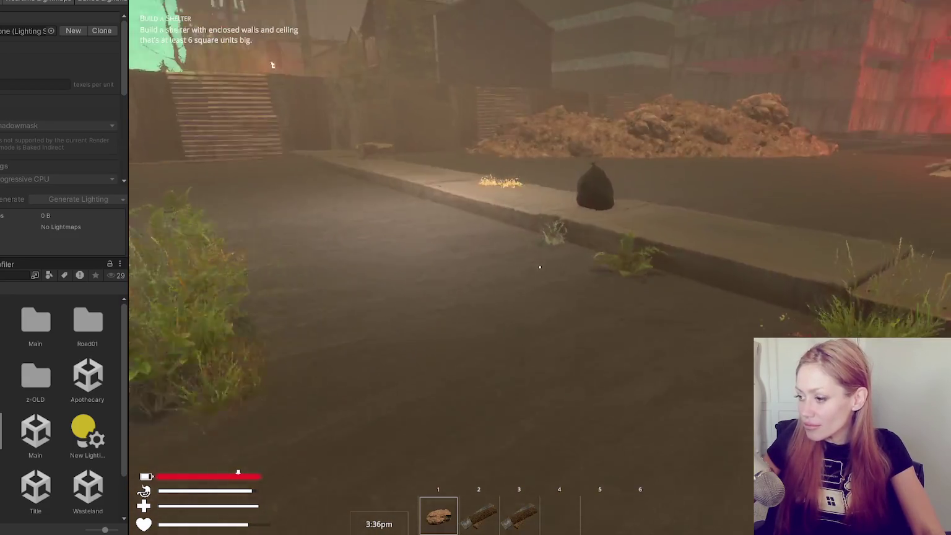
- Eat the food item from the hotbar, then walk through the wall gap onto the tree-lined street
{"action": "left_click", "coordinate": [540, 267]}
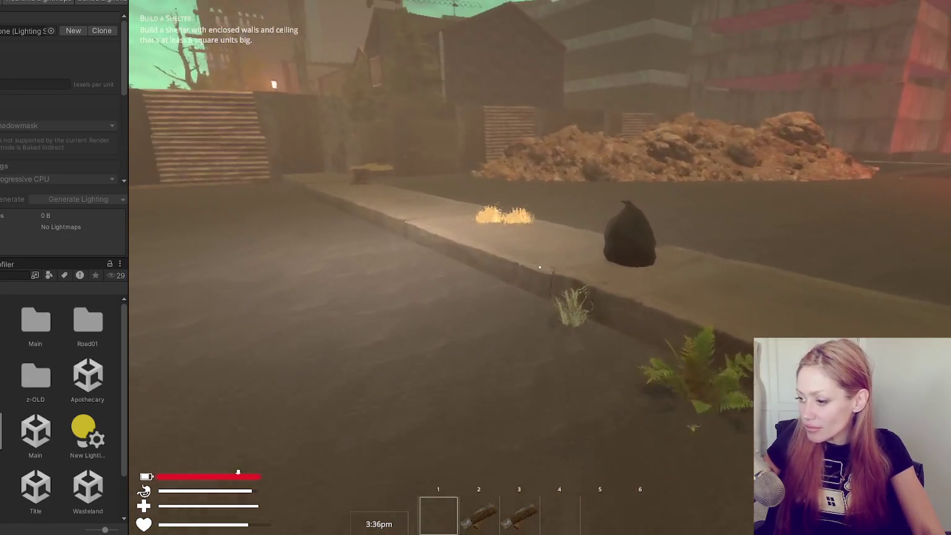
{"action": "scroll", "coordinate": [539, 266], "scroll_direction": "down", "scroll_amount": 3}
{"action": "scroll", "coordinate": [539, 267], "scroll_direction": "up", "scroll_amount": 1}
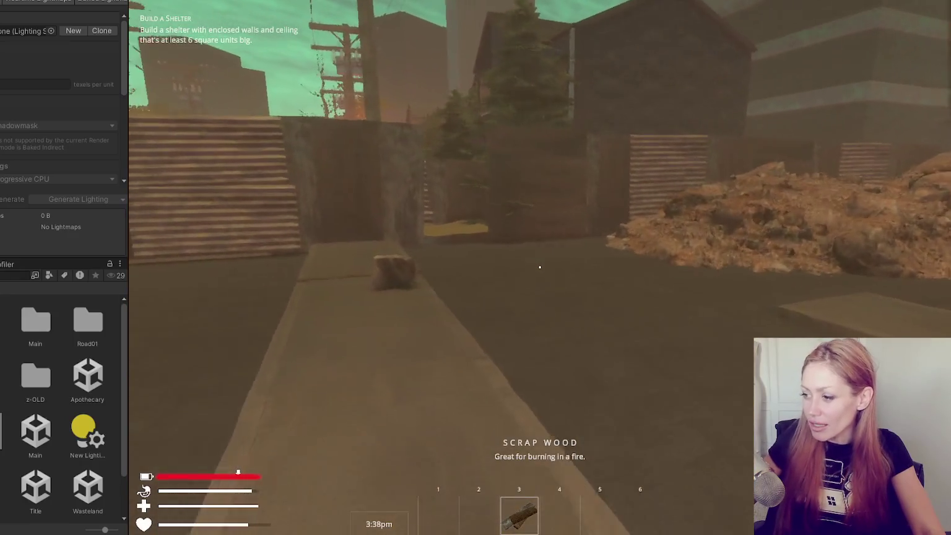
{"action": "key", "text": "w"}
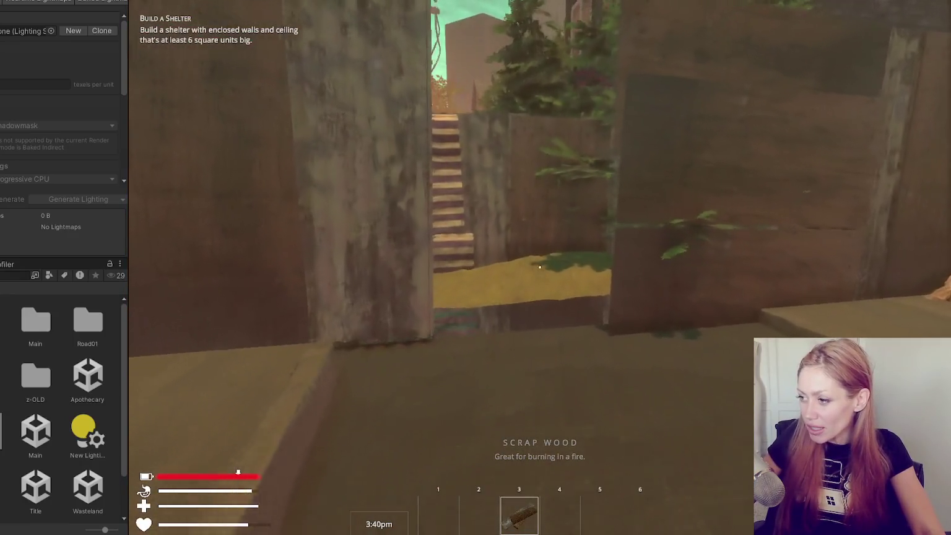
{"action": "key", "text": "w"}
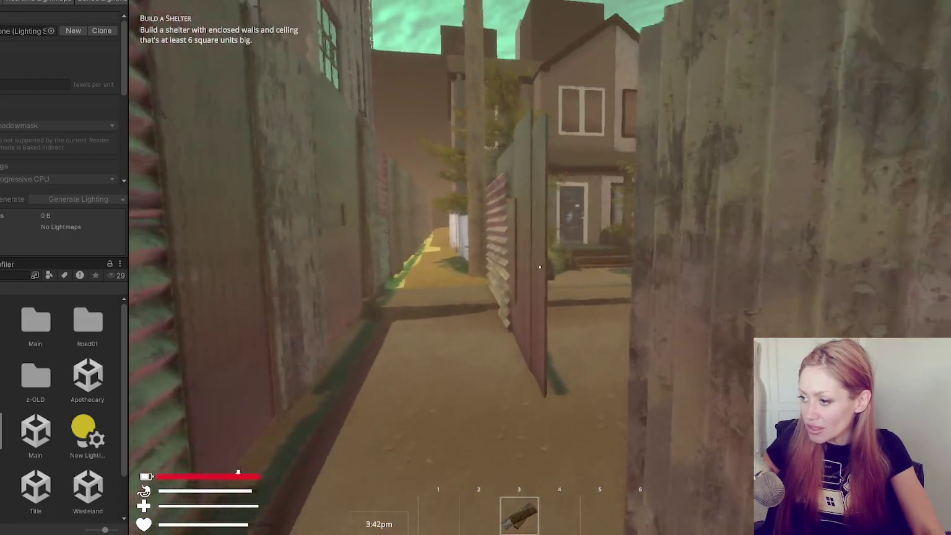
{"action": "key", "text": "w"}
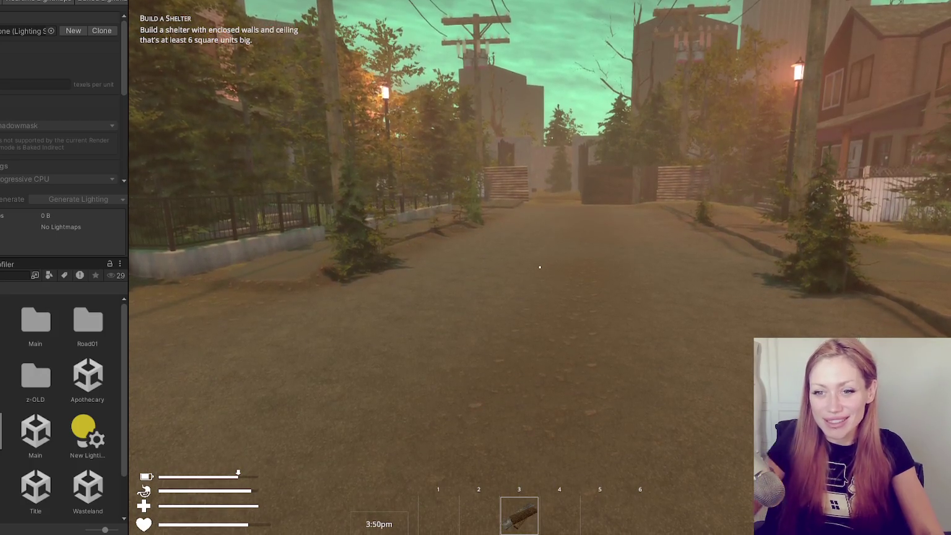
- Sprint along the road, through the concrete-pillar gate, and enter the brick door with E
{"action": "key", "text": "shift+w"}
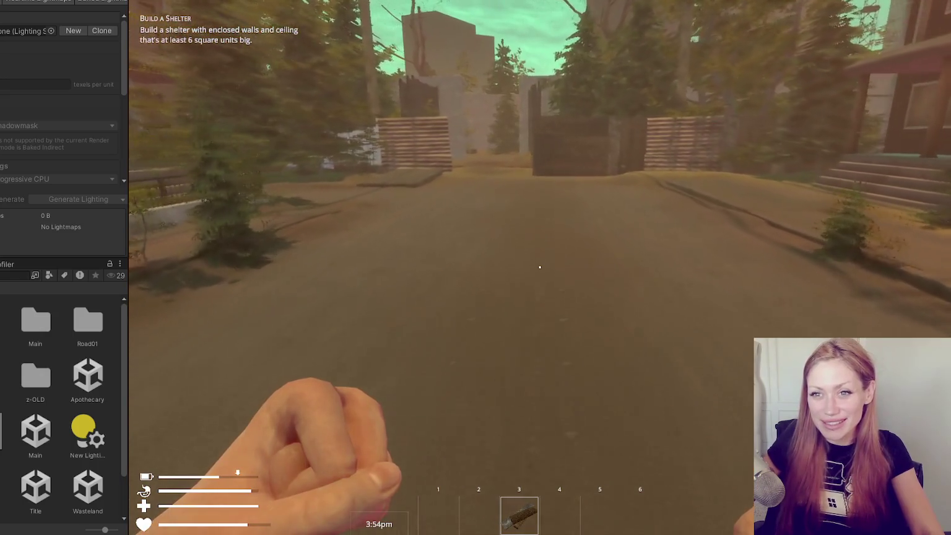
{"action": "key", "text": "shift+w"}
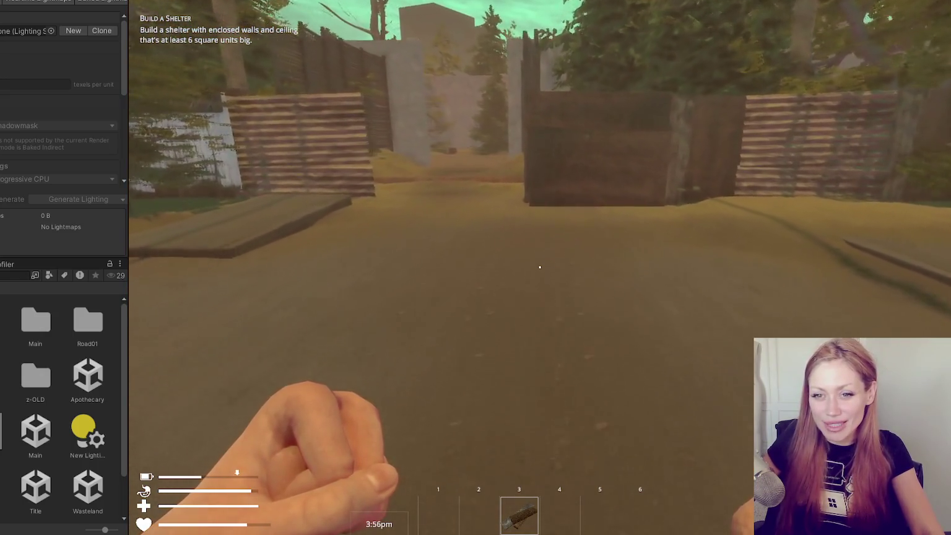
{"action": "key", "text": "shift+w"}
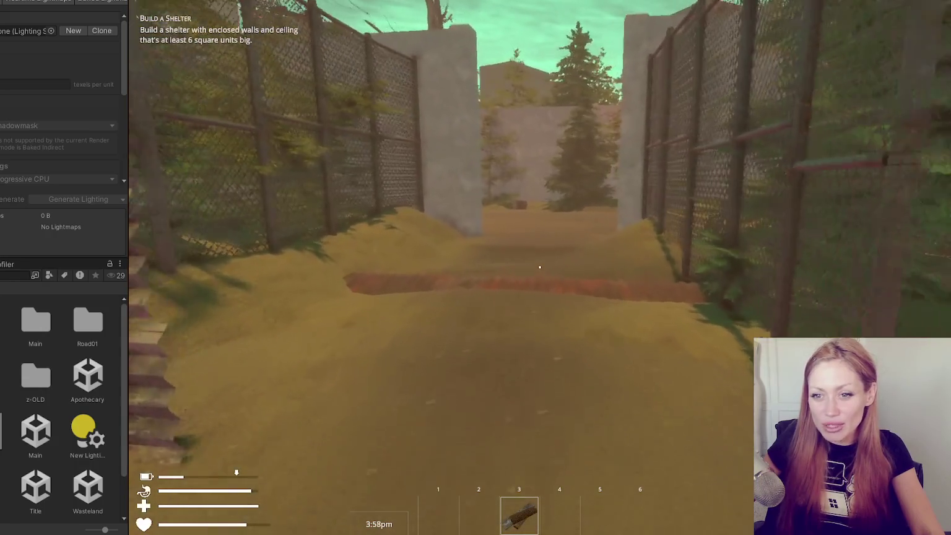
{"action": "key", "text": "shift+w"}
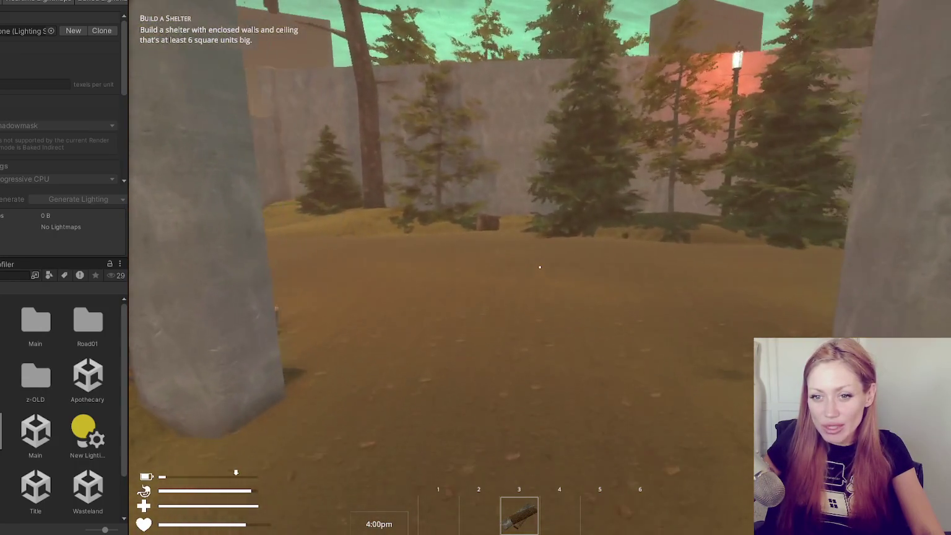
{"action": "key", "text": "shift+w"}
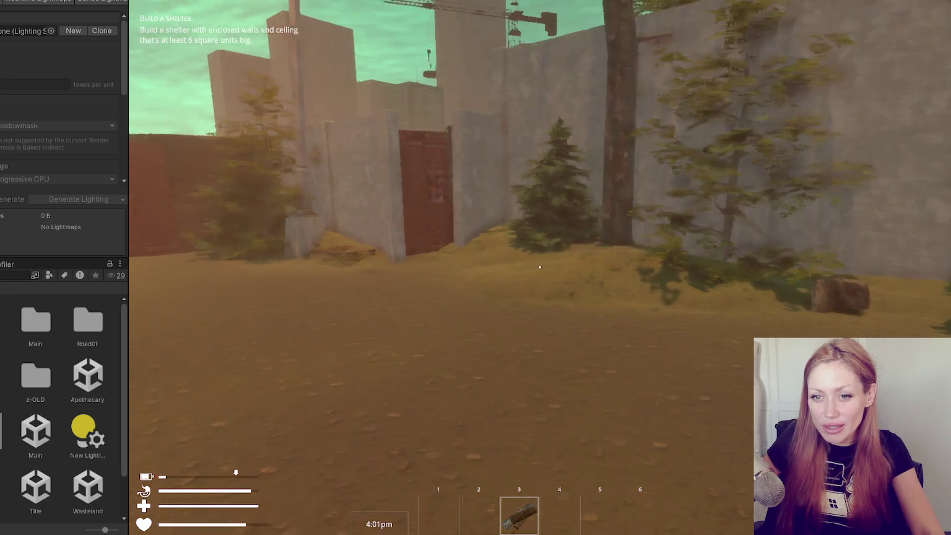
{"action": "key", "text": "shift+w"}
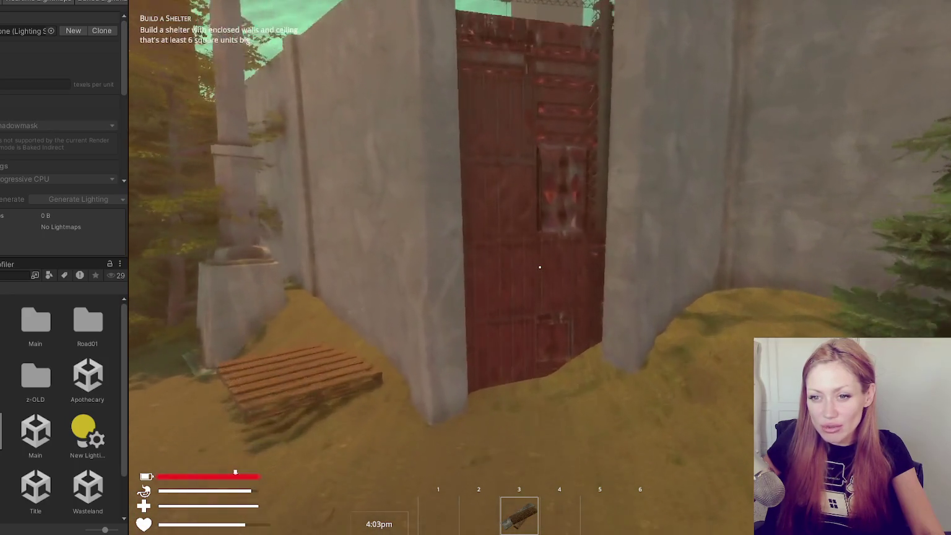
{"action": "key", "text": "e"}
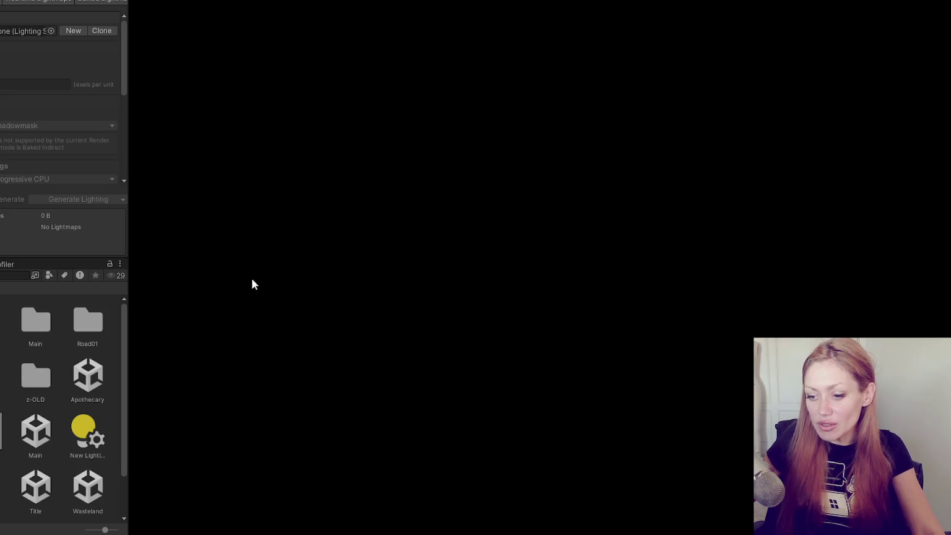
- Stop play mode with Ctrl+P, widen the Game view, and relaunch STRAIN in DEV MODE
{"action": "key", "text": "ctrl+p"}
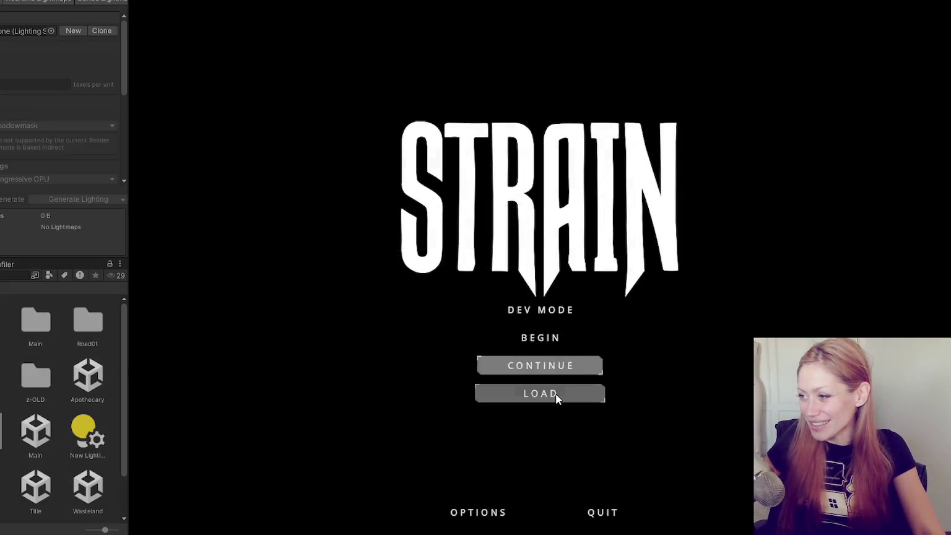
{"action": "mouse_move", "coordinate": [122, 160]}
{"action": "left_mouse_down"}
{"action": "mouse_move", "coordinate": [51, 155]}
{"action": "mouse_move", "coordinate": [31, 164]}
{"action": "left_mouse_up"}
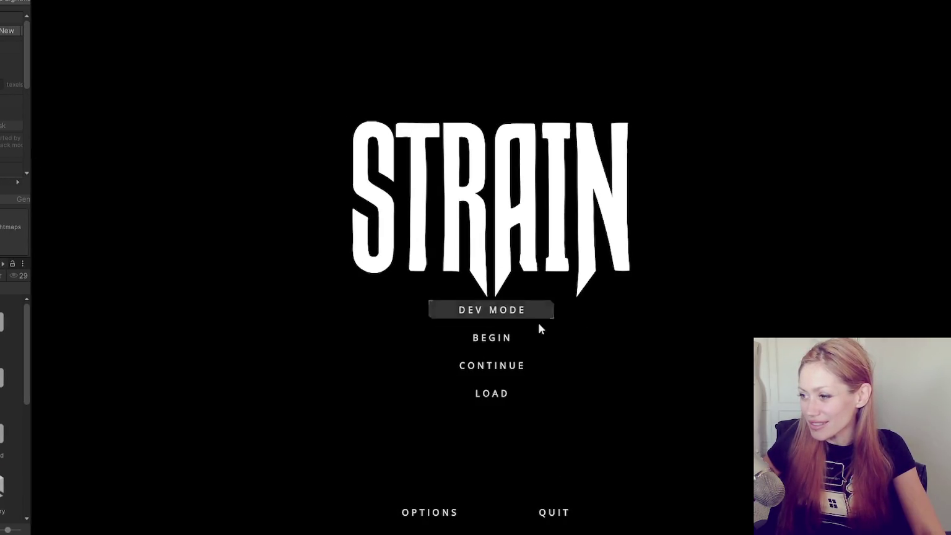
{"action": "left_click", "coordinate": [484, 304]}
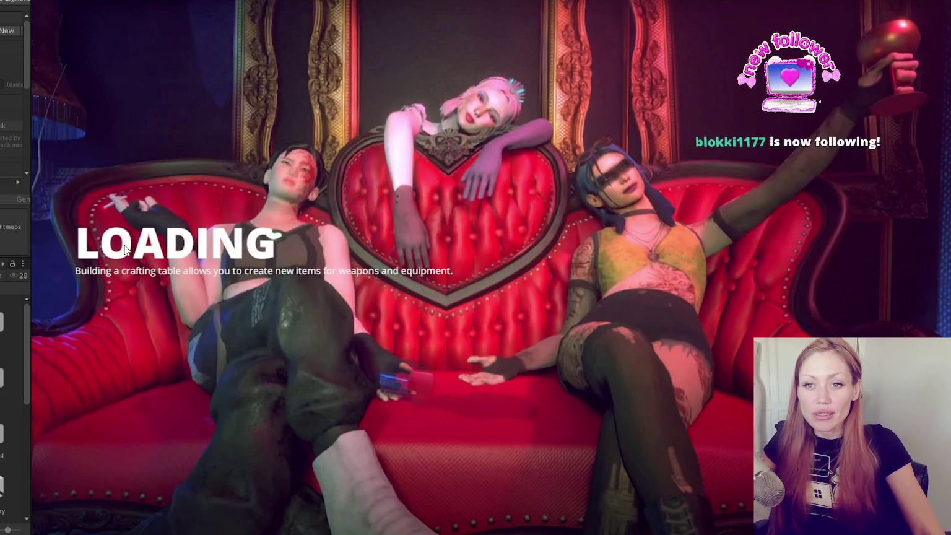
- Walk past the wooden gate, across the fenced yard, and through the red door
{"action": "key", "text": "w"}
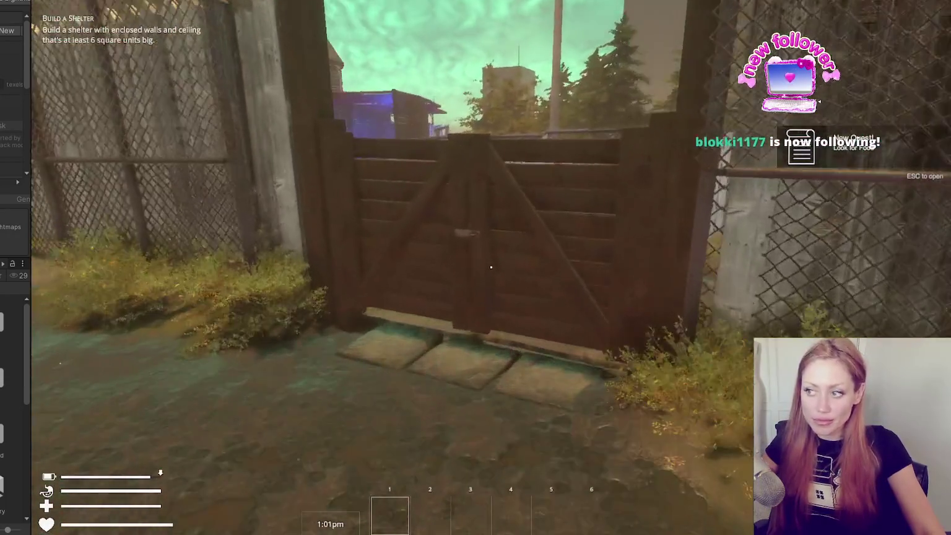
{"action": "key", "text": "w"}
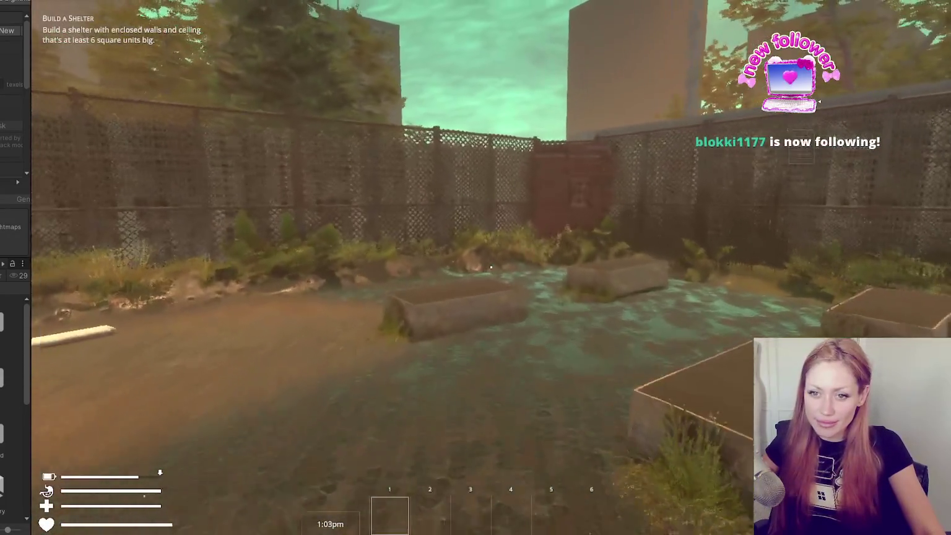
{"action": "key", "text": "w"}
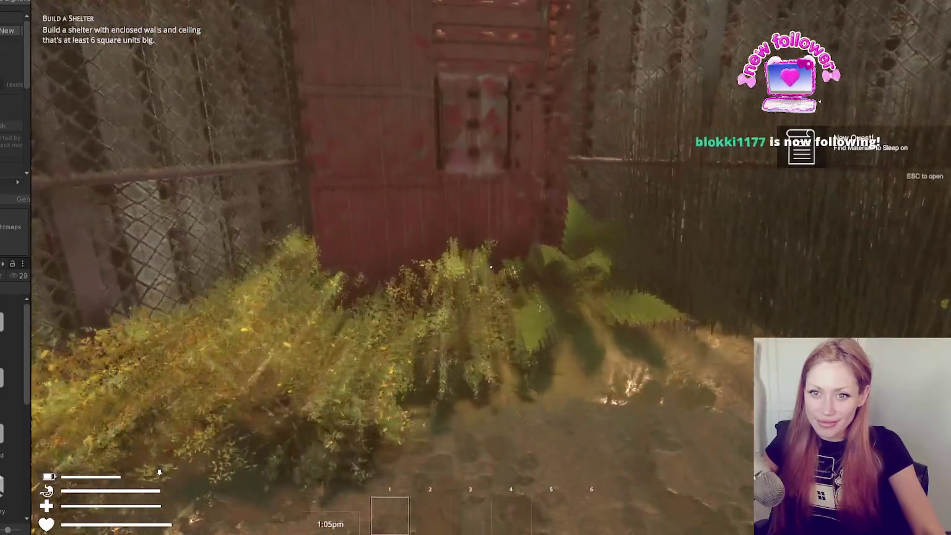
{"action": "key", "text": "w"}
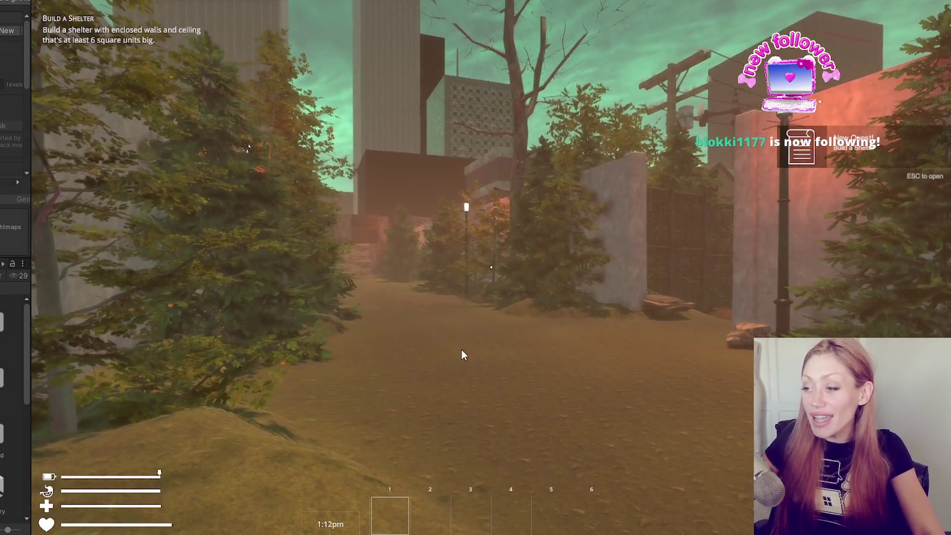
- Walk down the street and through the narrow gap between walls onto the open street
{"action": "key", "text": "w"}
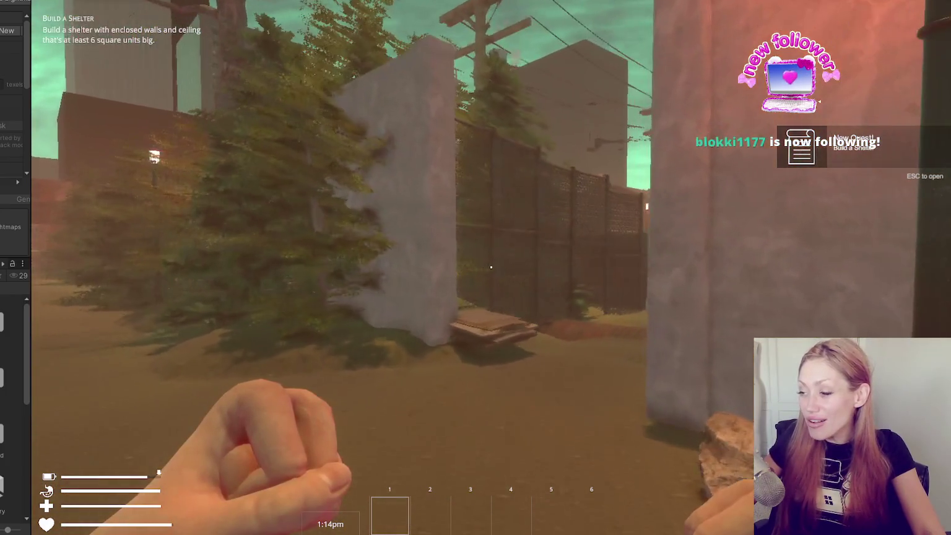
{"action": "key", "text": "w"}
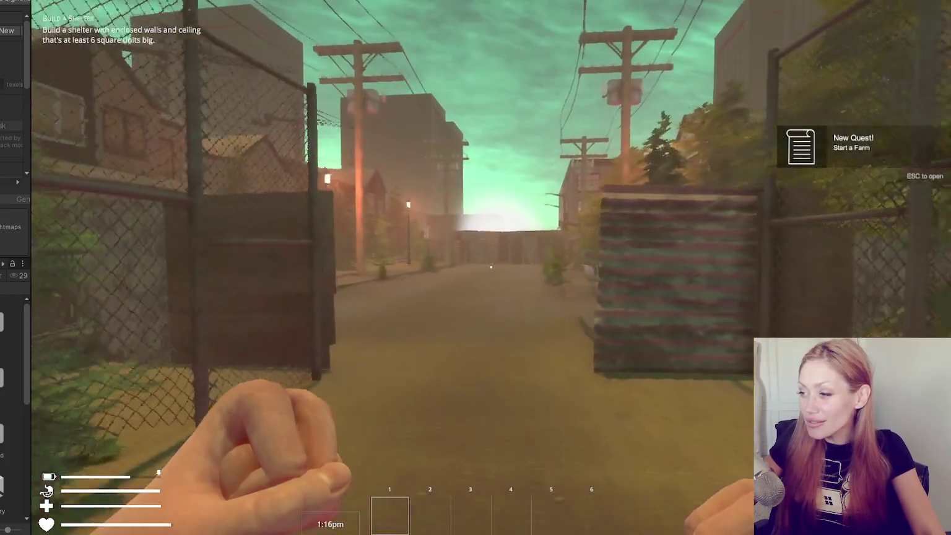
{"action": "key", "text": "w"}
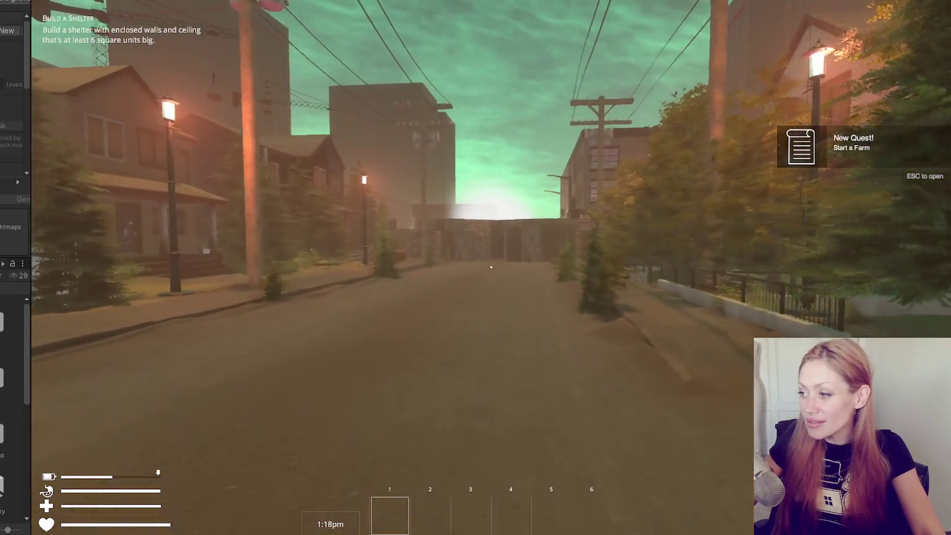
{"action": "key", "text": "w"}
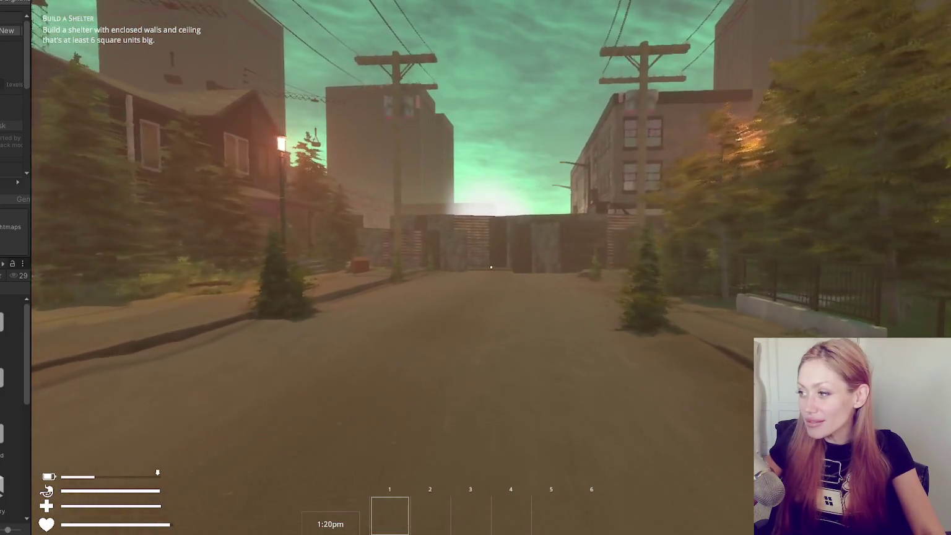
{"action": "key", "text": "w"}
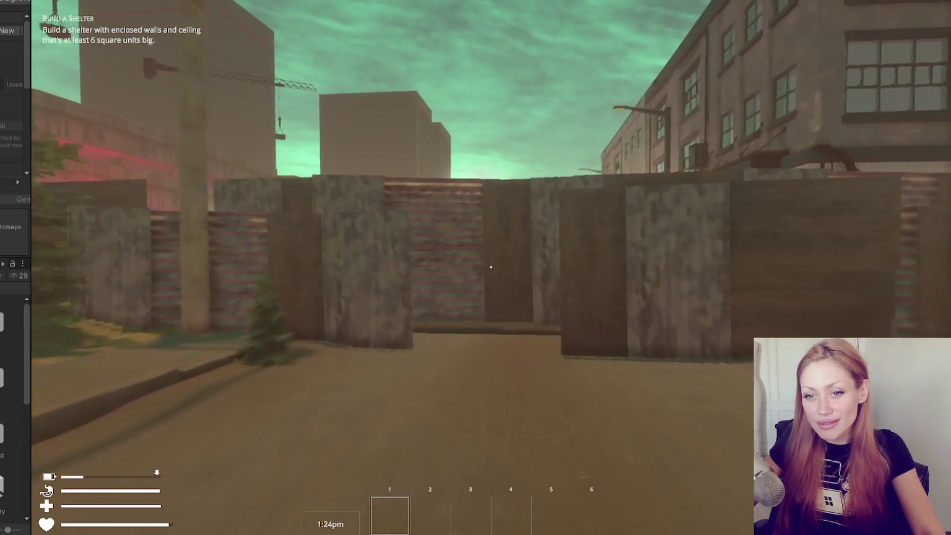
{"action": "key", "text": "w"}
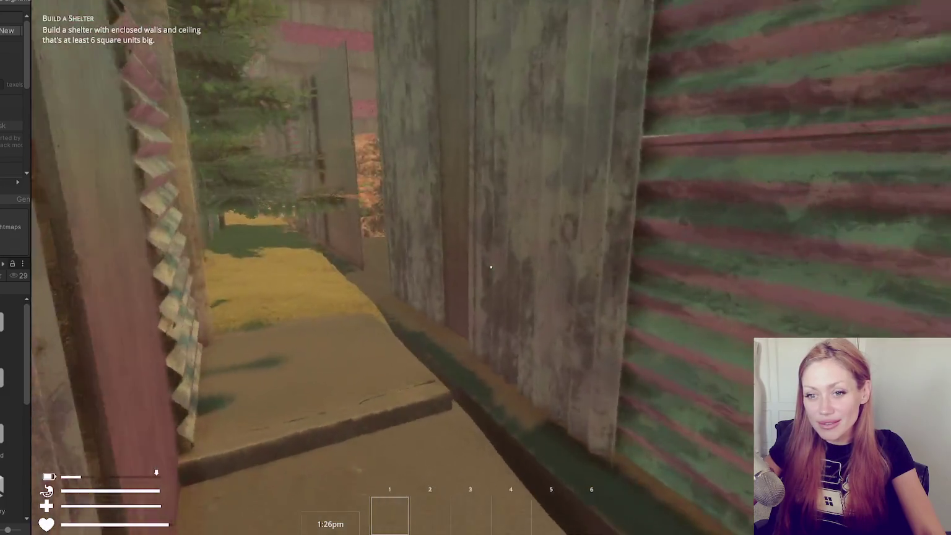
{"action": "key", "text": "w"}
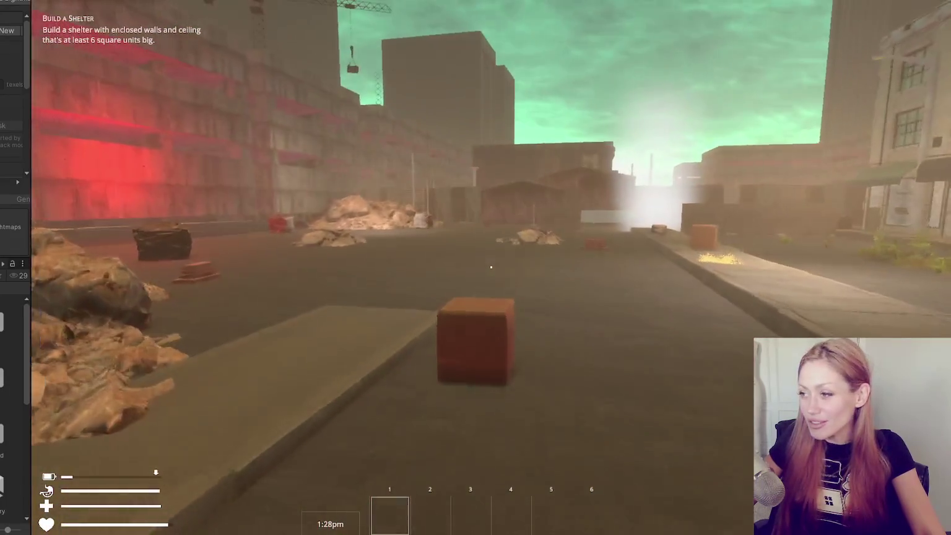
- Walk into the narrow alley and pick up the outlined stone with E
{"action": "key", "text": "w"}
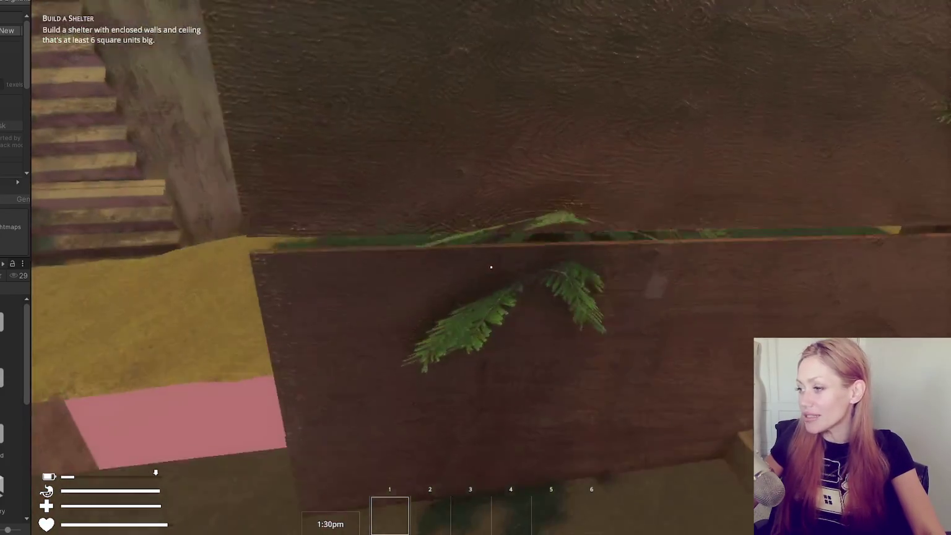
{"action": "key", "text": "w"}
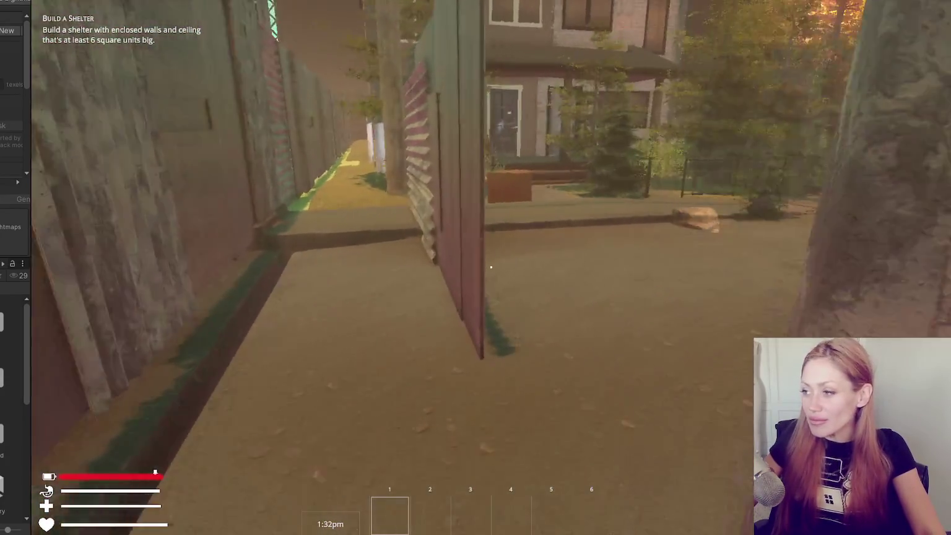
{"action": "mouse_move", "coordinate": [491, 267]}
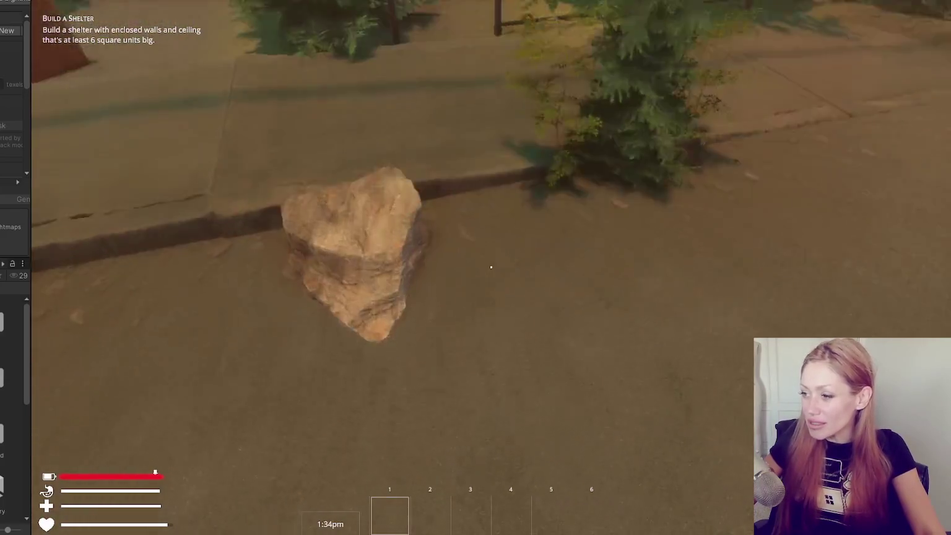
{"action": "key", "text": "w"}
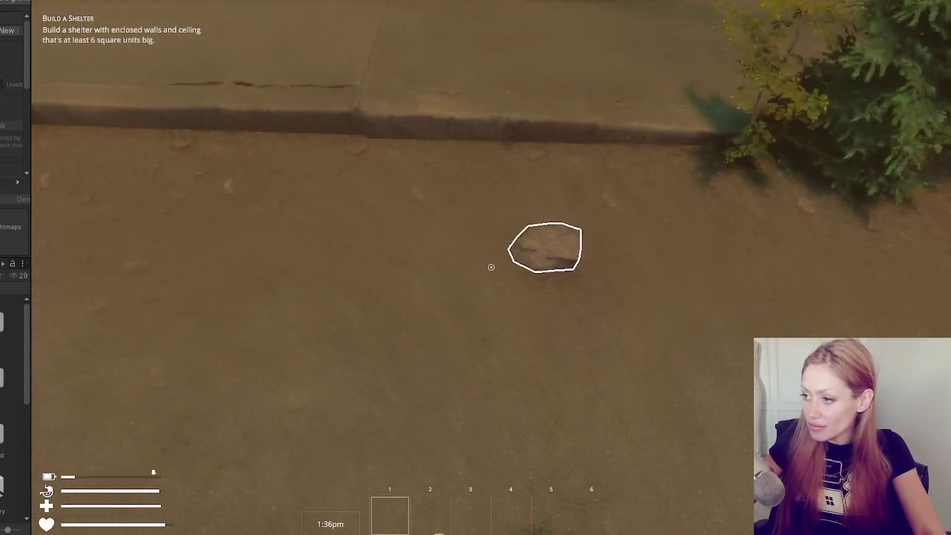
{"action": "key", "text": "e"}
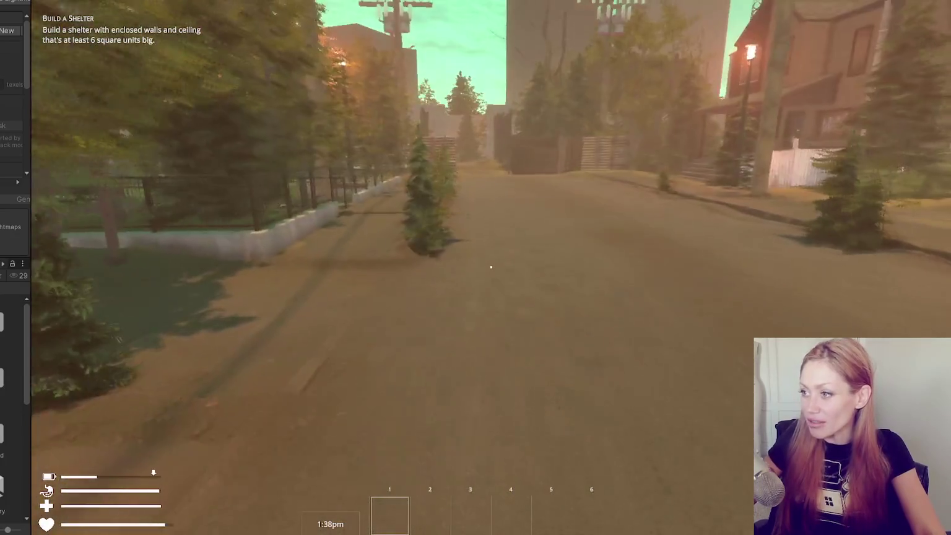
- Walk through the fenced alley and red door to the garden pond, then bring up the pause menu
{"action": "key", "text": "w"}
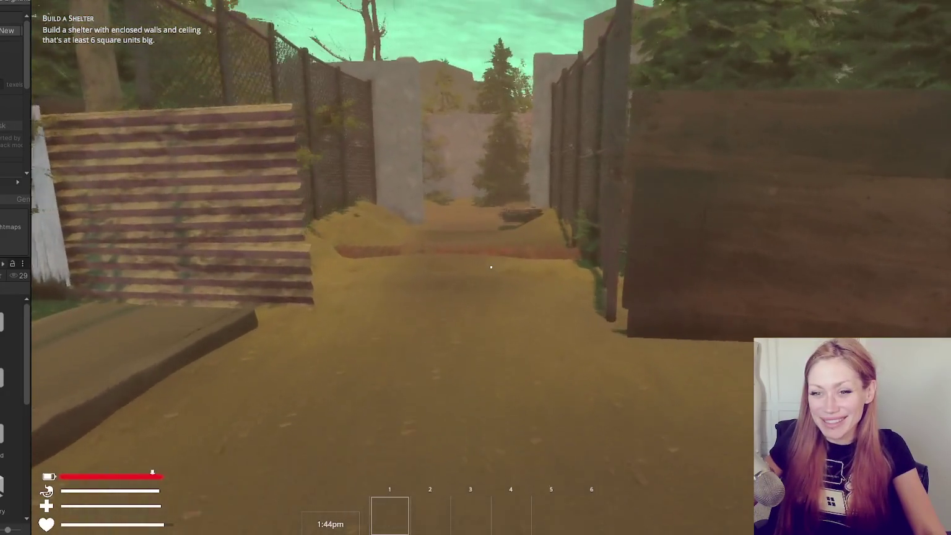
{"action": "key", "text": "w"}
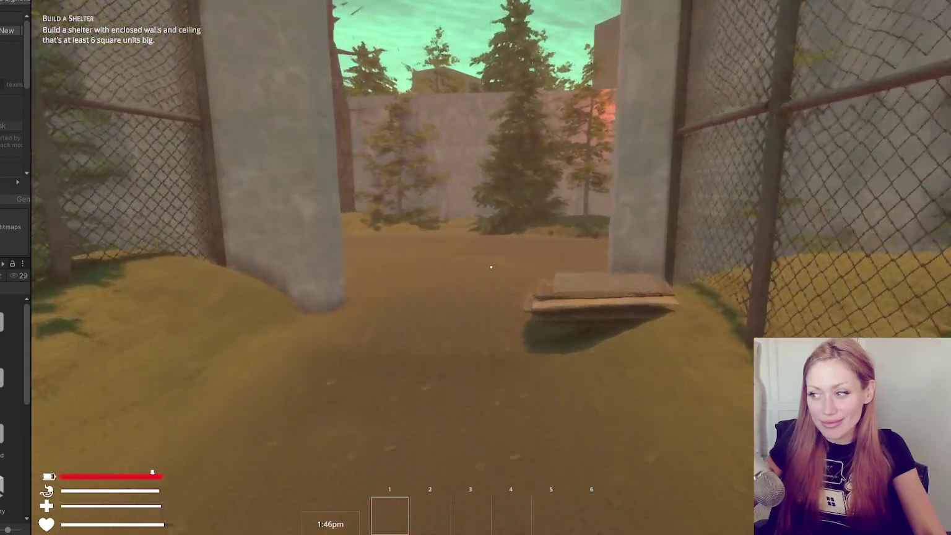
{"action": "key", "text": "w"}
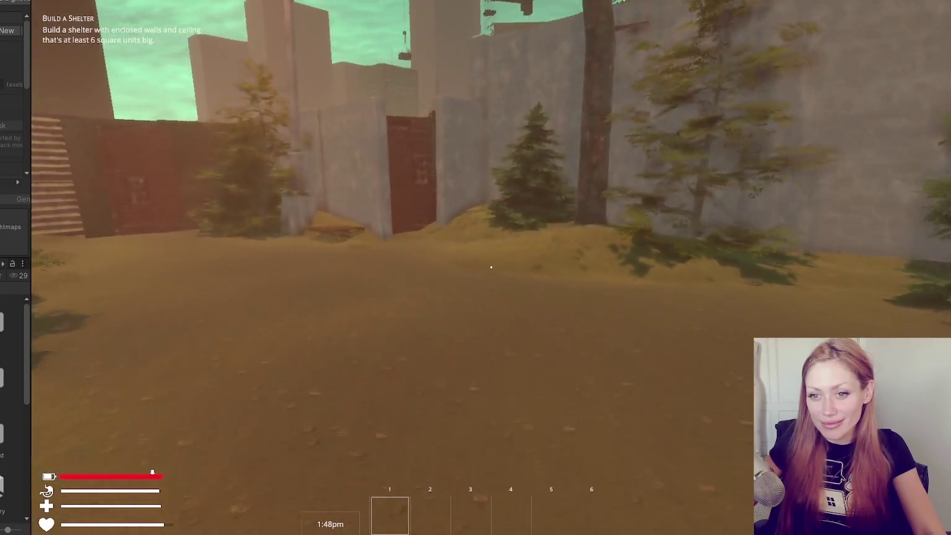
{"action": "key", "text": "w"}
{"action": "key", "text": "w"}
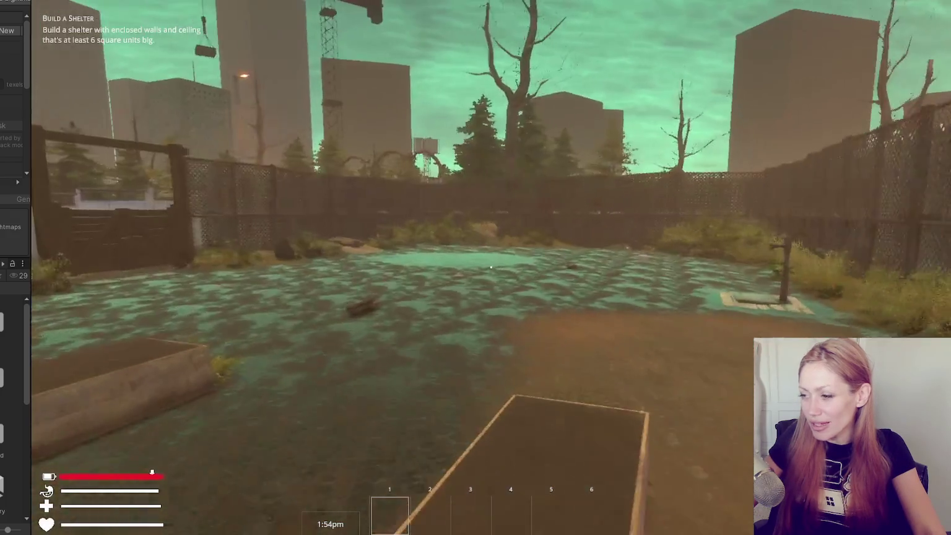
{"action": "key", "text": "w"}
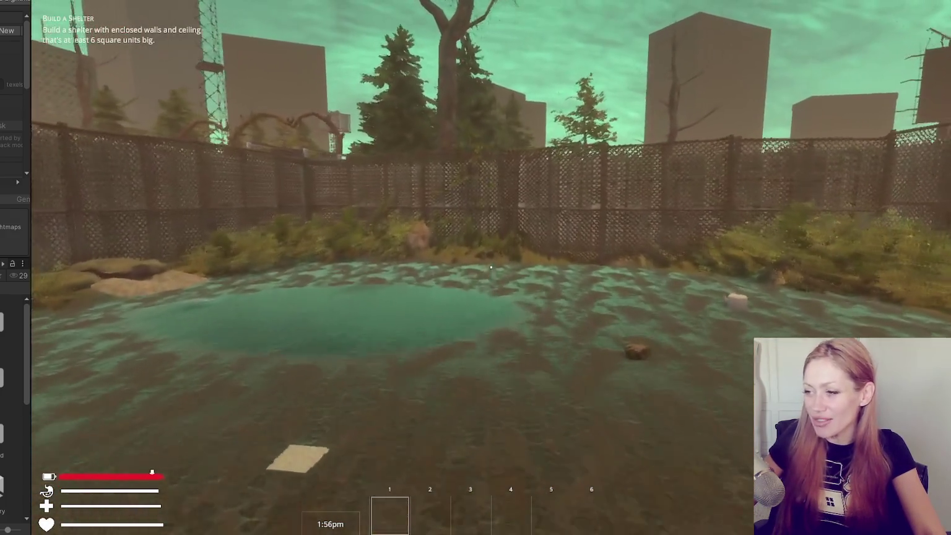
{"action": "key", "text": "w"}
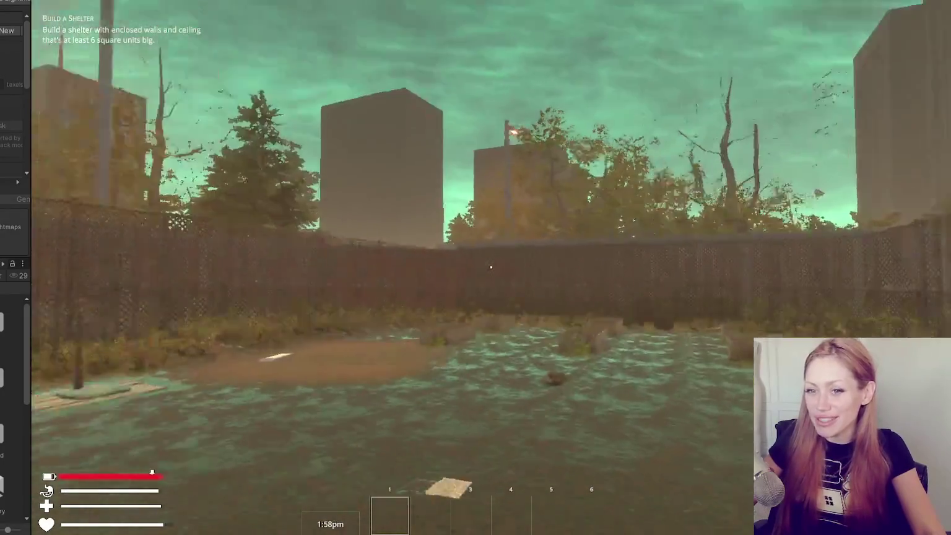
{"action": "key", "text": "Escape"}
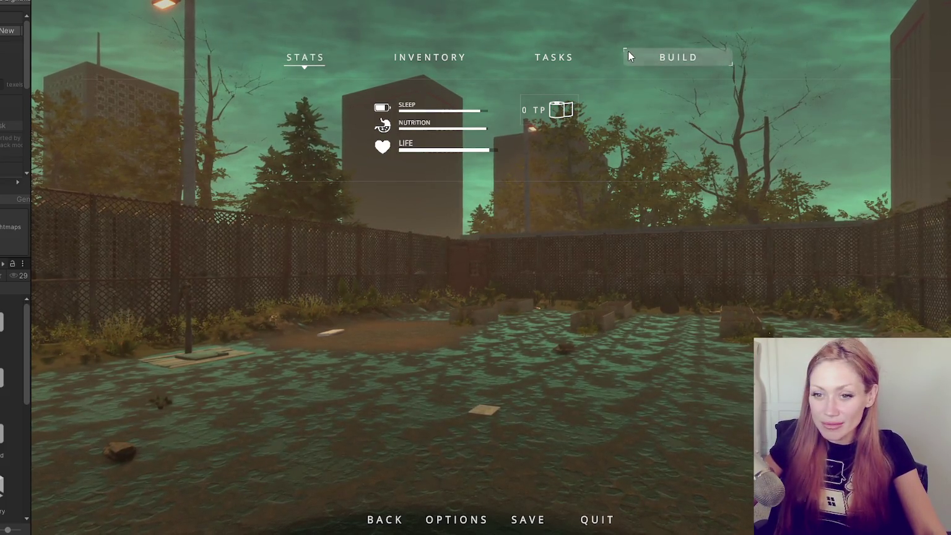
- Browse the BUILD, TASKS and STATS pages of the pause menu, then resume play
{"action": "left_click", "coordinate": [680, 58]}
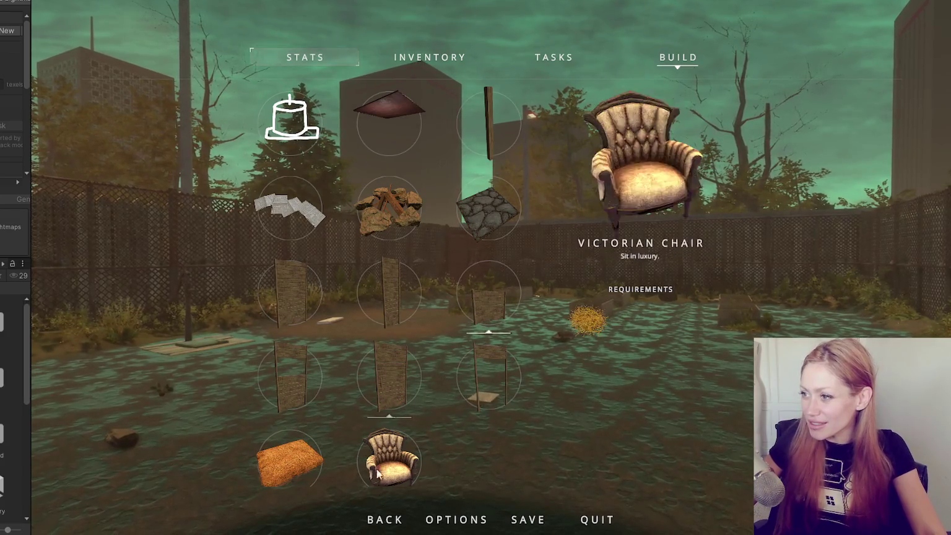
{"action": "left_click", "coordinate": [567, 61]}
{"action": "left_click", "coordinate": [680, 74]}
{"action": "left_click", "coordinate": [297, 59]}
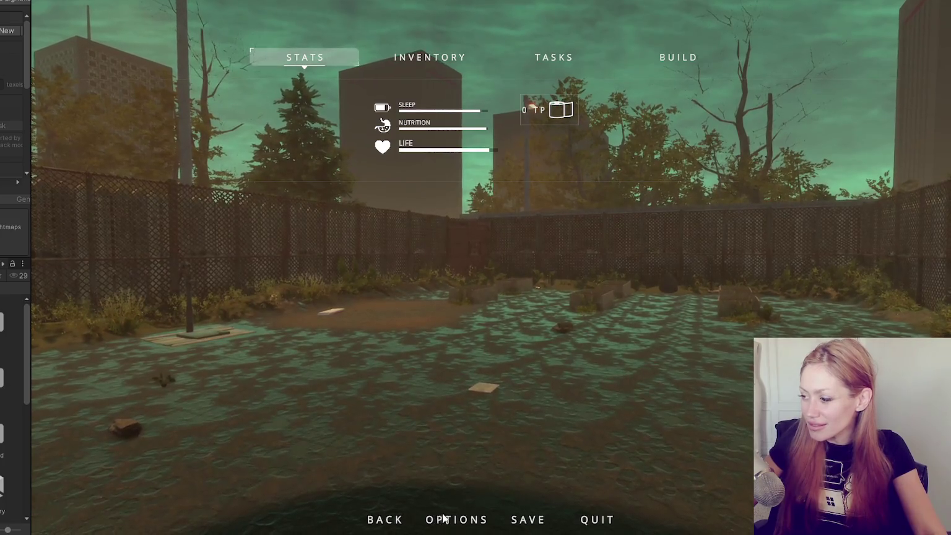
{"action": "key", "text": "Escape"}
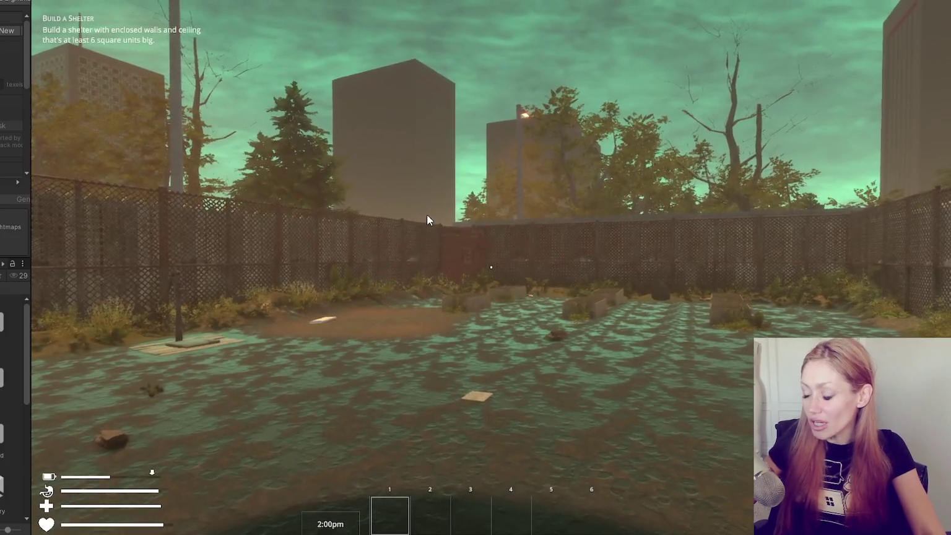
- Walk through the rusty gate and fenced alley, down the street to the far walls and back
{"action": "key", "text": "w"}
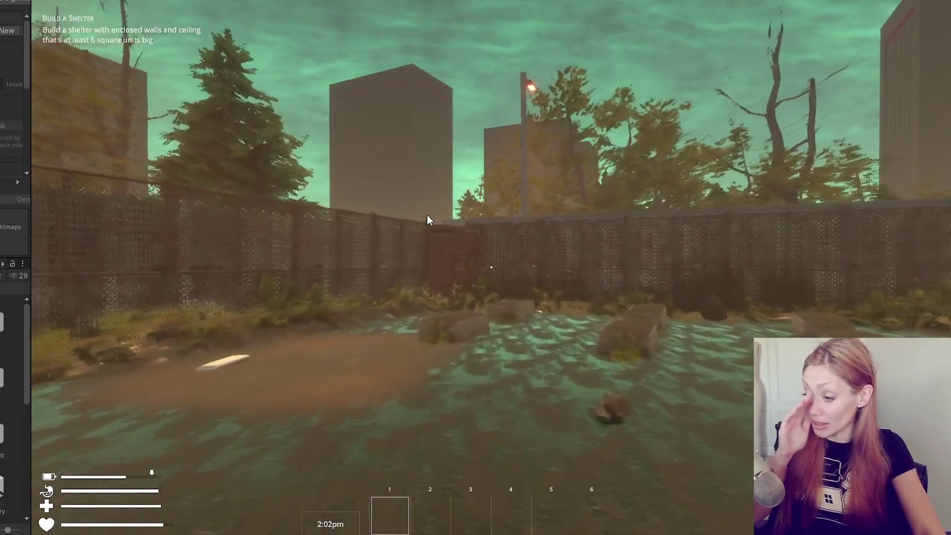
{"action": "key", "text": "w"}
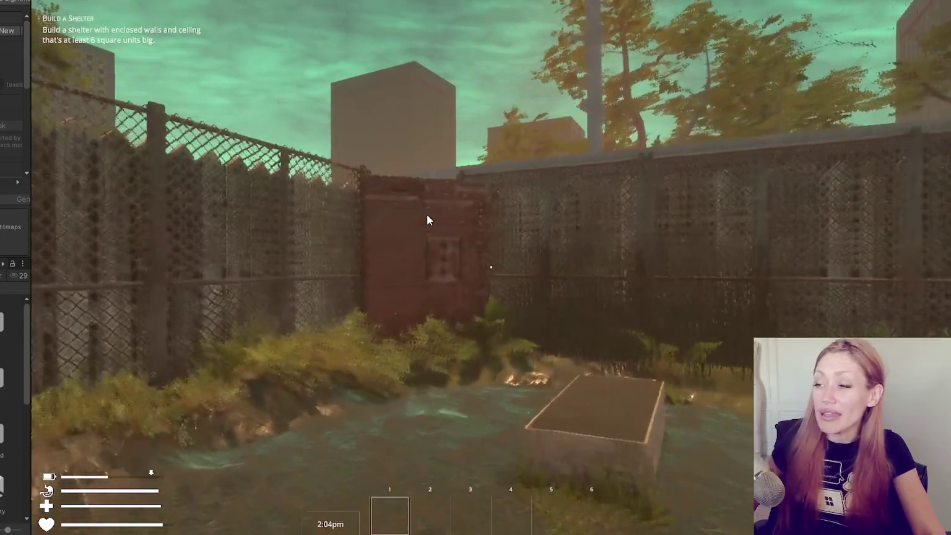
{"action": "key", "text": "w"}
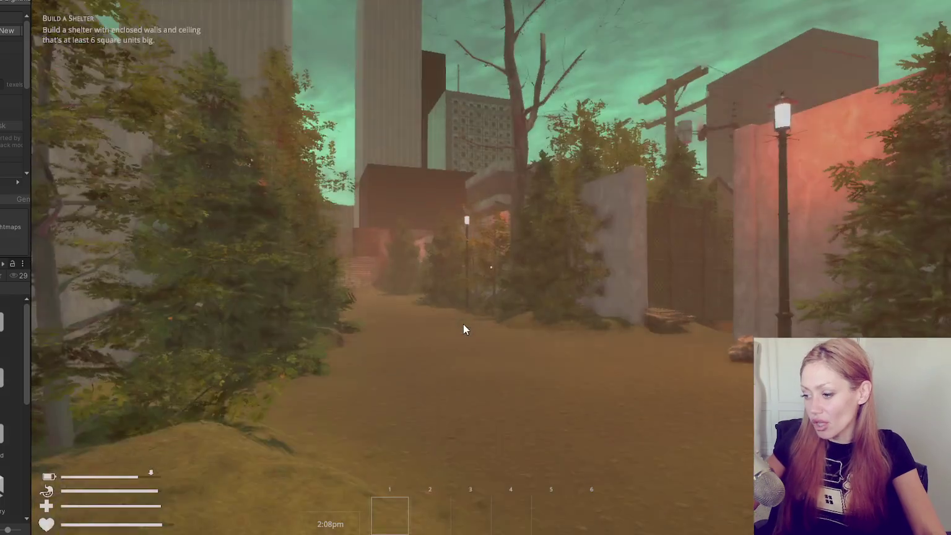
{"action": "key", "text": "w"}
{"action": "key", "text": "w"}
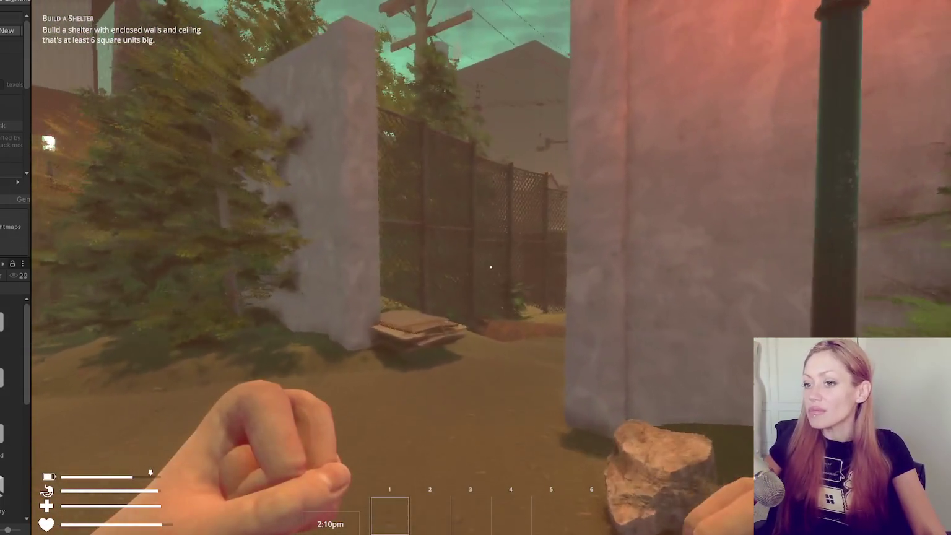
{"action": "key", "text": "w"}
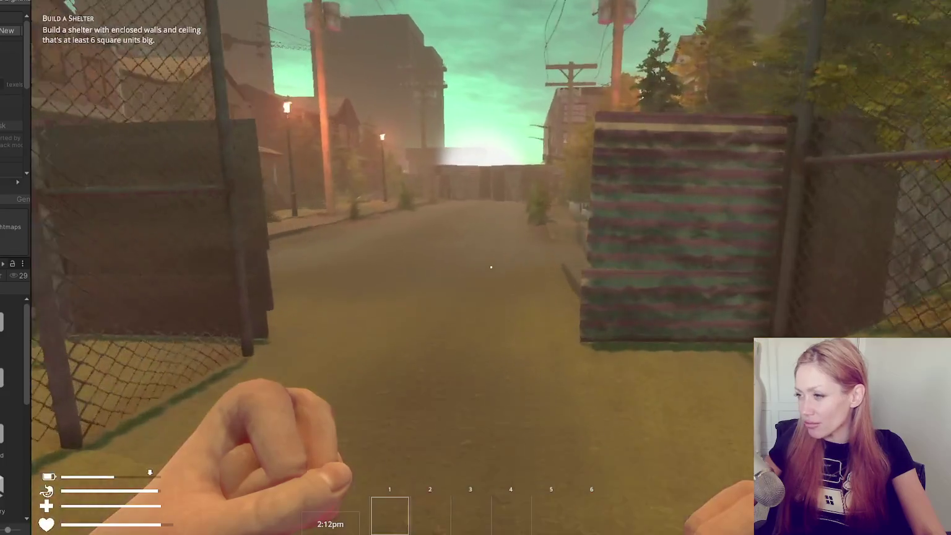
{"action": "key", "text": "w"}
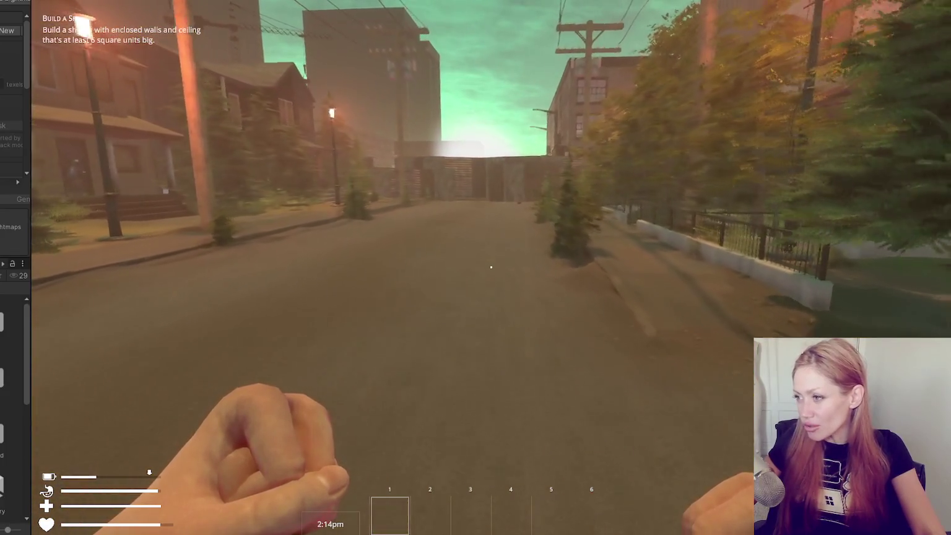
{"action": "key", "text": "w"}
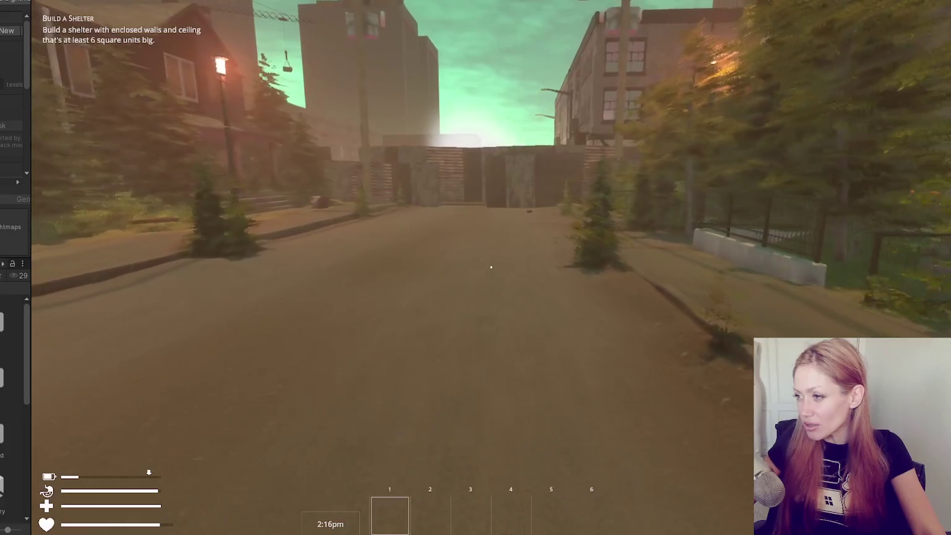
{"action": "key", "text": "w"}
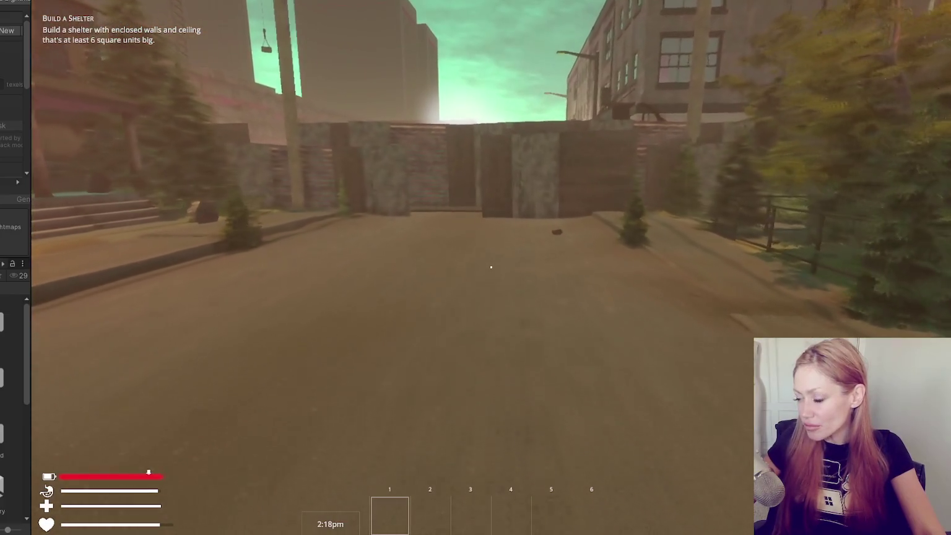
{"action": "key", "text": "w"}
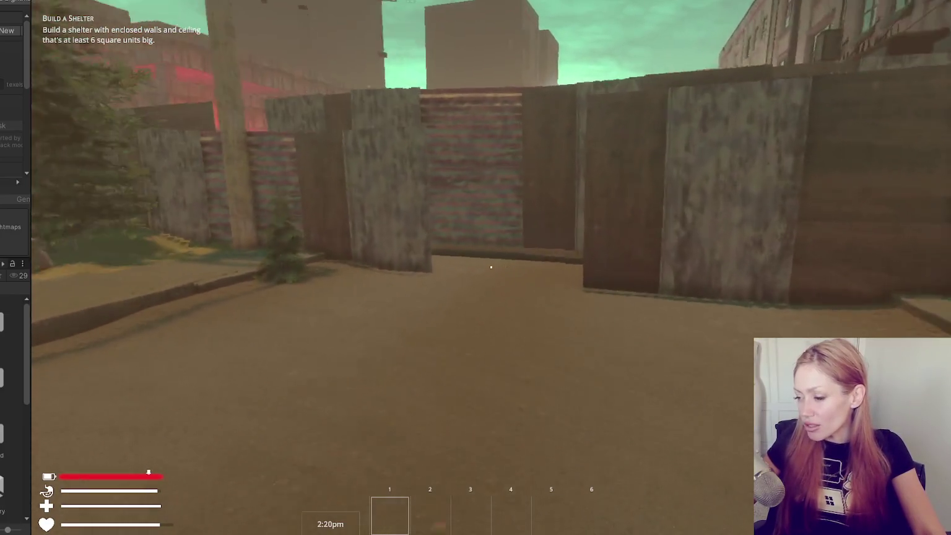
{"action": "key", "text": "w"}
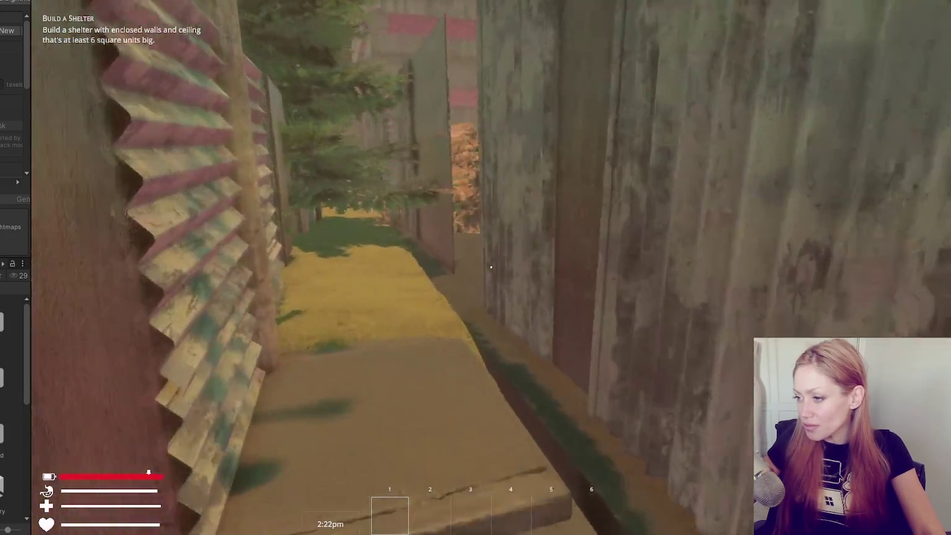
{"action": "key", "text": "w"}
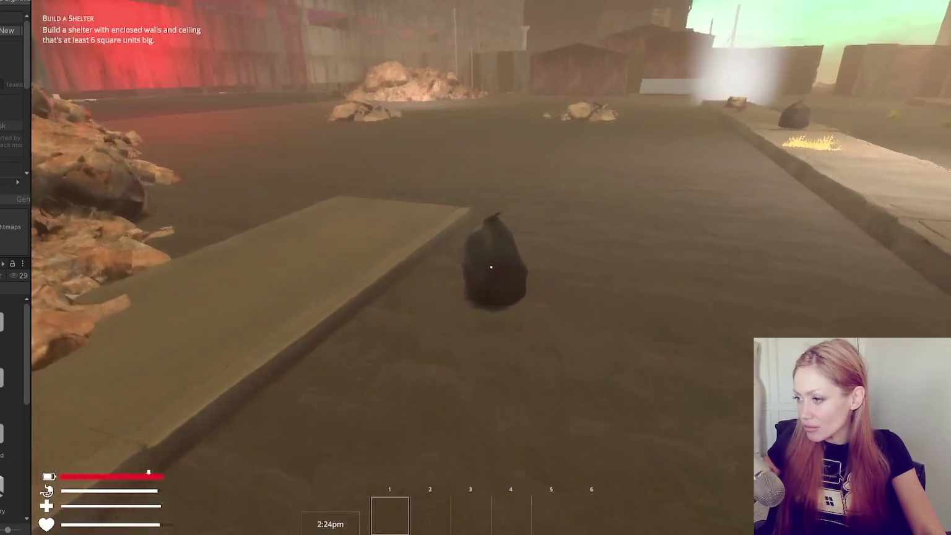
- Punch the garbage bag until it breaks, reach for the Empty Jar, then pause the game
{"action": "left_click", "coordinate": [491, 267]}
{"action": "left_click", "coordinate": [491, 266]}
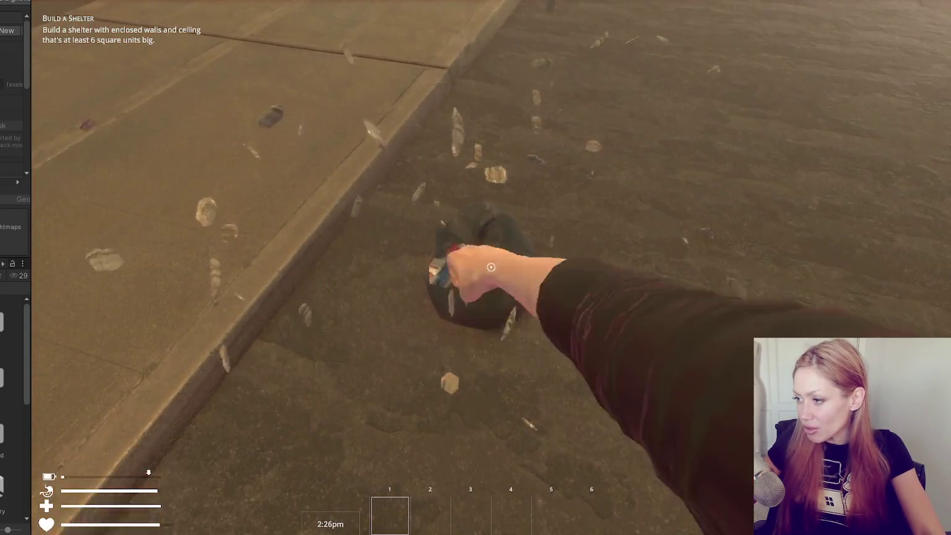
{"action": "left_click", "coordinate": [491, 267]}
{"action": "left_click", "coordinate": [491, 266]}
{"action": "key", "text": "s"}
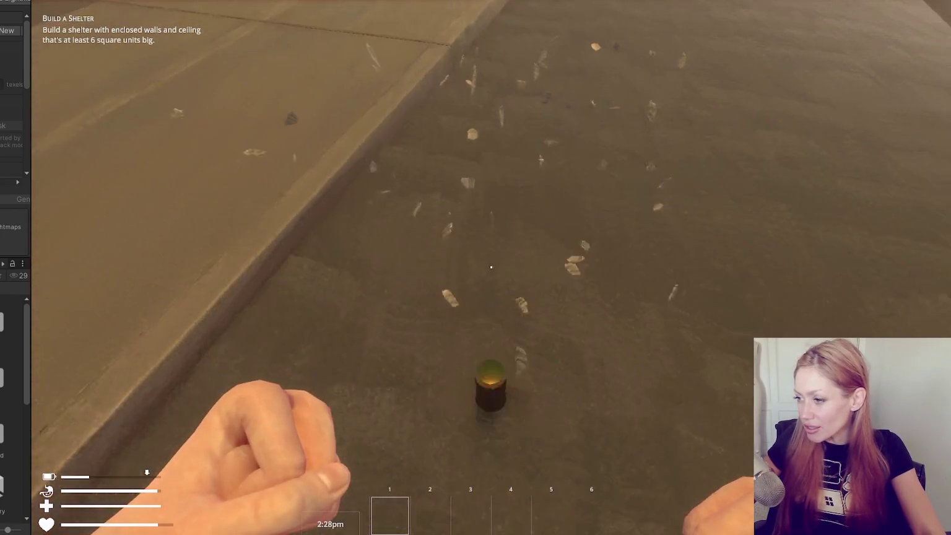
{"action": "key", "text": "w"}
{"action": "left_click", "coordinate": [491, 267]}
{"action": "key", "text": "w"}
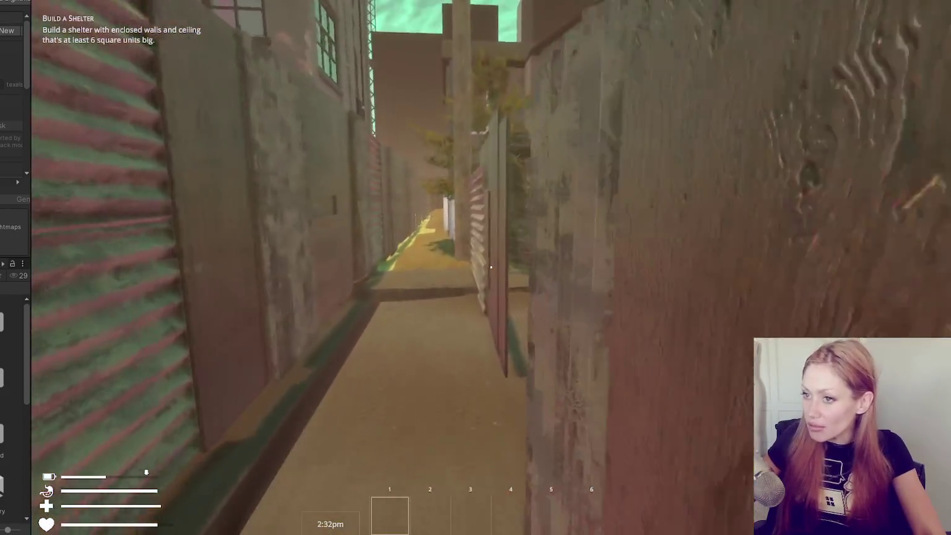
{"action": "key", "text": "Escape"}
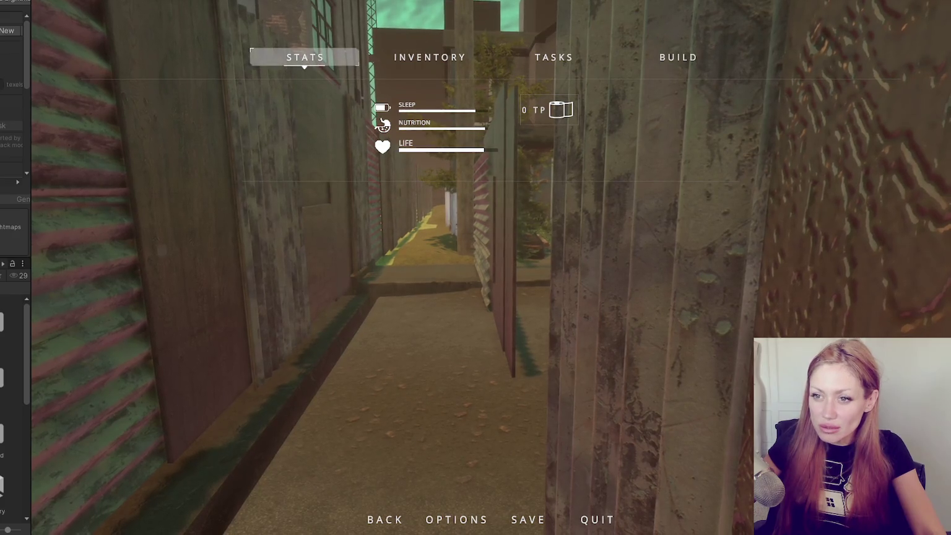
- Drag the left editor panels wider, then resume play and walk out onto the street
{"action": "left_click_drag", "start_coordinate": [28, 116], "coordinate": [229, 116]}
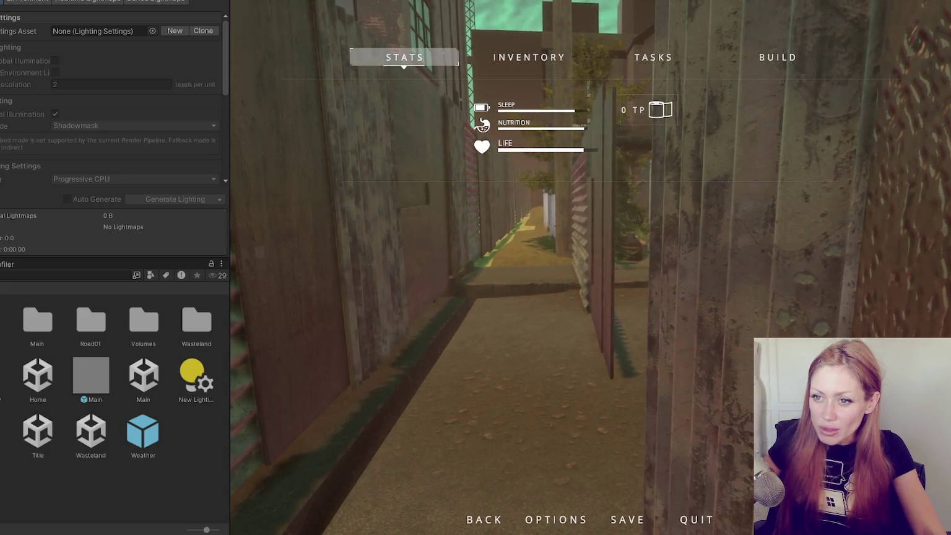
{"action": "key", "text": "Escape"}
{"action": "key", "text": "w"}
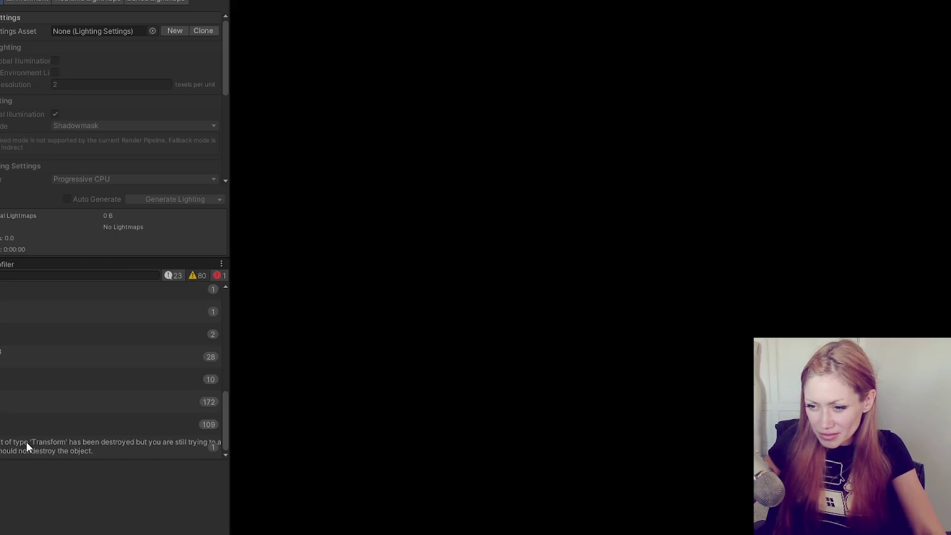
- Open the destroyed-Transform error's source line, then the next log entry's source in Raycast.cs
{"action": "double_click", "coordinate": [26, 442]}
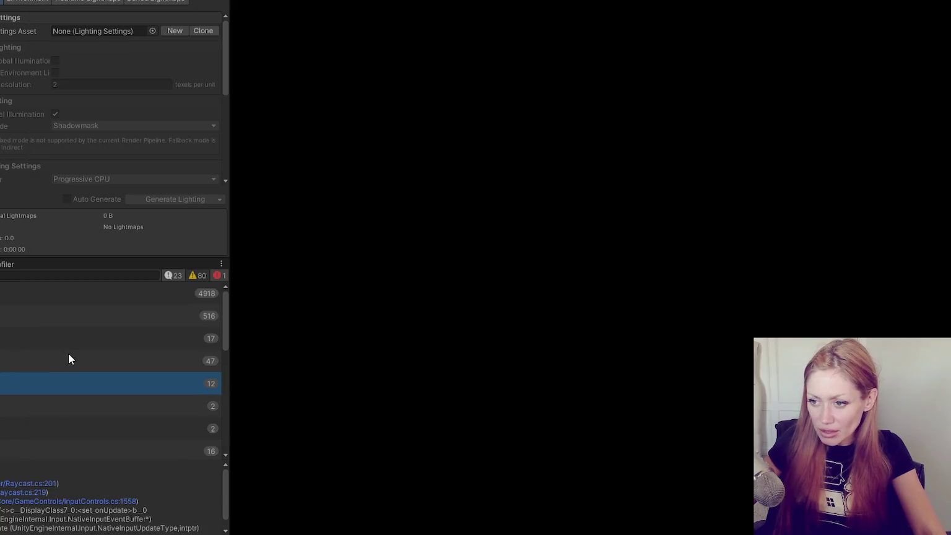
{"action": "double_click", "coordinate": [3, 300]}
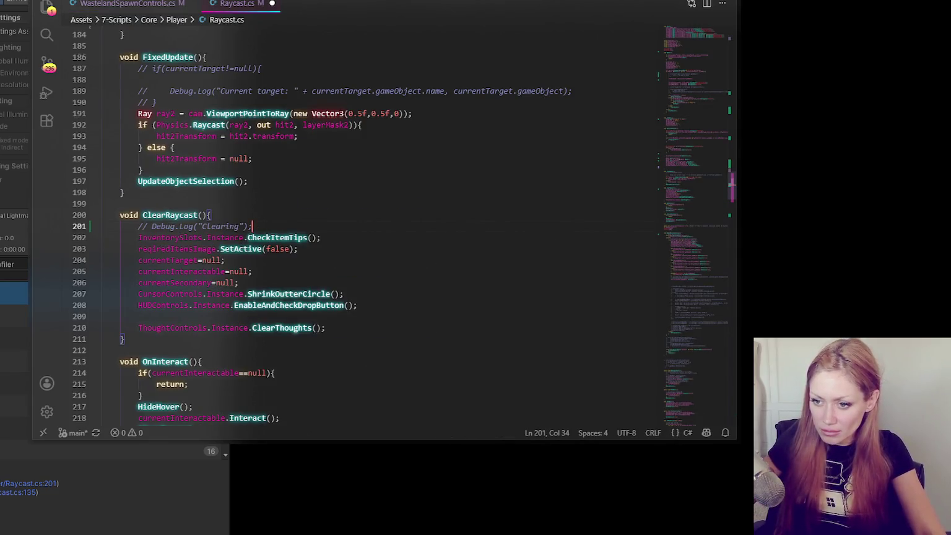
- Step down the console log entries from Raycast.cs lines 175 and 177 to SpawnControls.cs
{"action": "double_click", "coordinate": [13, 315]}
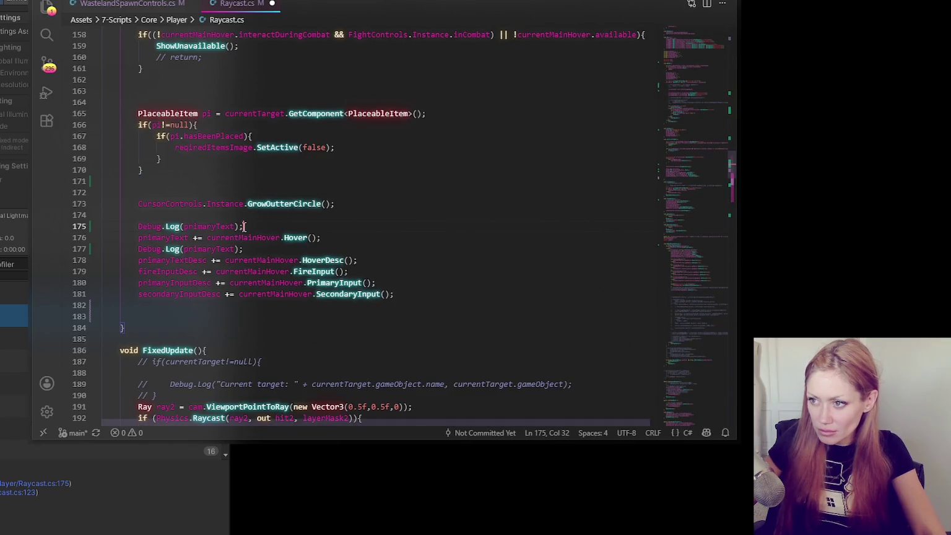
{"action": "double_click", "coordinate": [12, 338]}
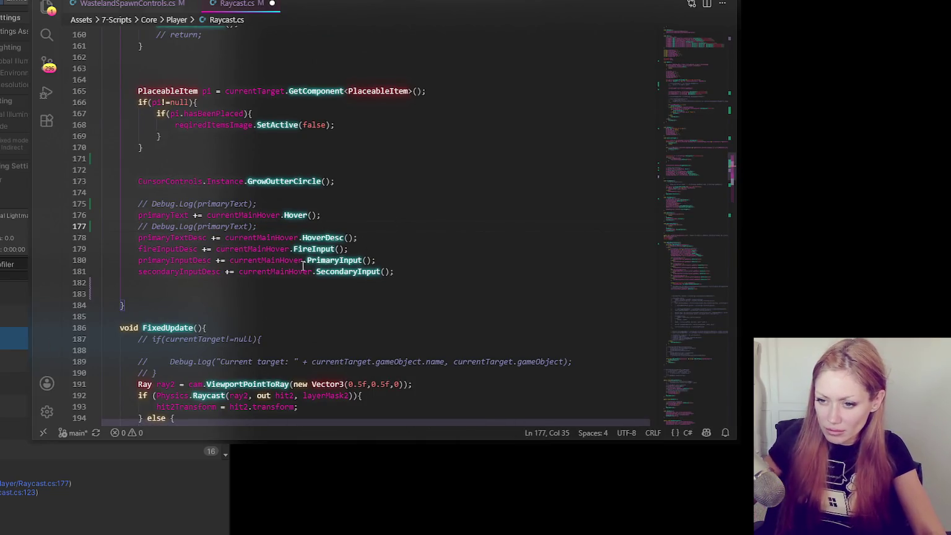
{"action": "double_click", "coordinate": [12, 361]}
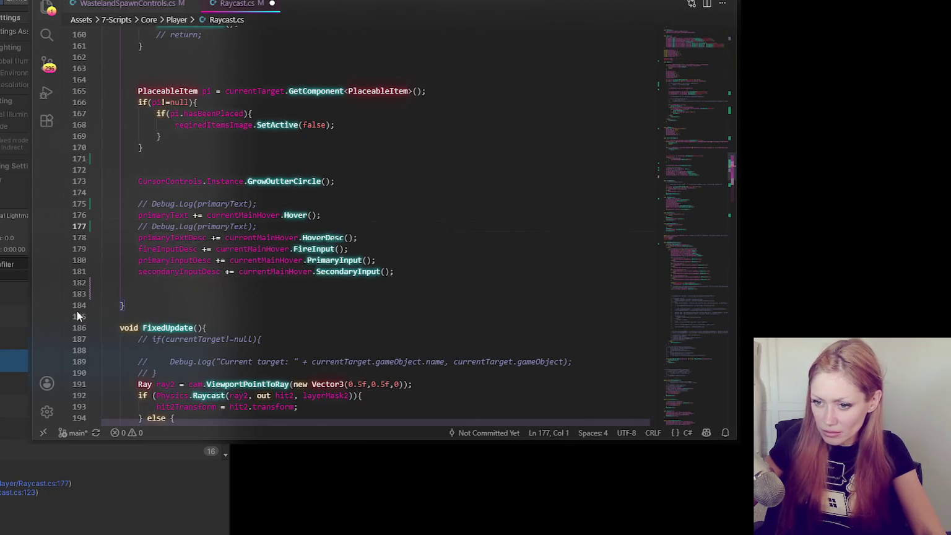
{"action": "double_click", "coordinate": [12, 383]}
{"action": "double_click", "coordinate": [12, 405]}
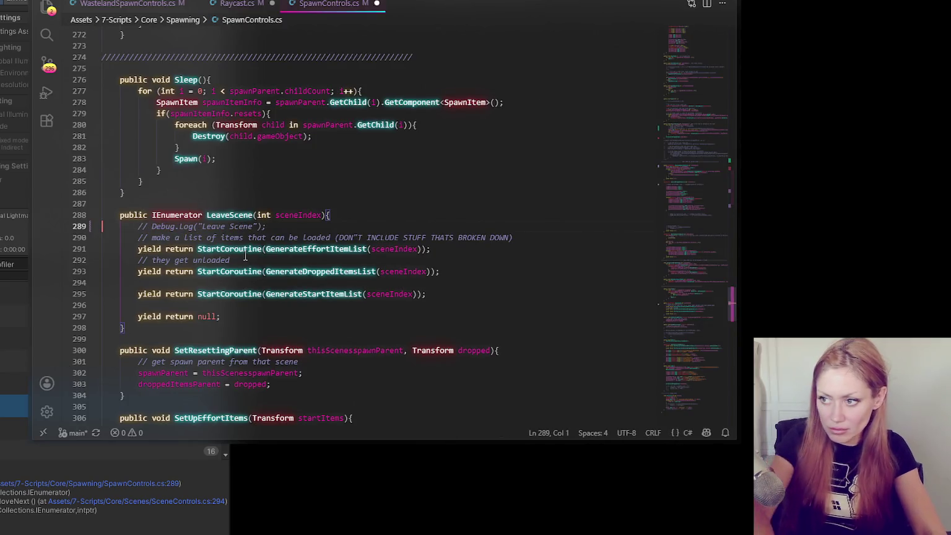
{"action": "double_click", "coordinate": [12, 427]}
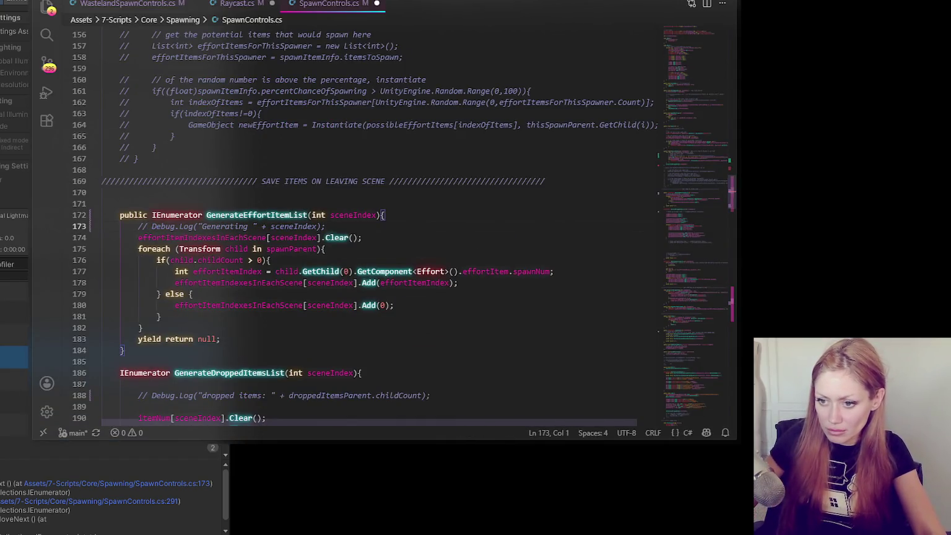
- Step back up the console entries and open the log line in WastelandSpawnControls.cs
{"action": "left_click", "coordinate": [13, 402]}
{"action": "double_click", "coordinate": [13, 378]}
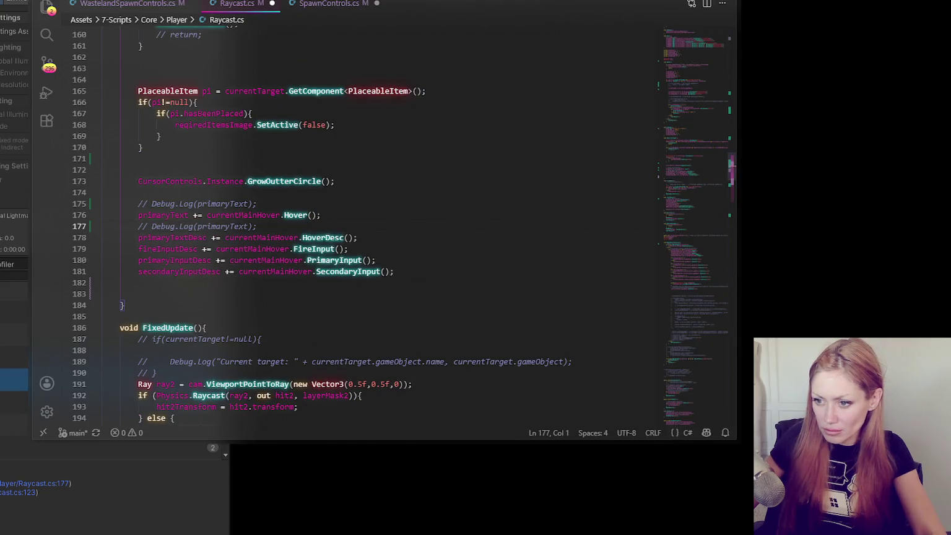
{"action": "double_click", "coordinate": [12, 355]}
{"action": "double_click", "coordinate": [12, 332]}
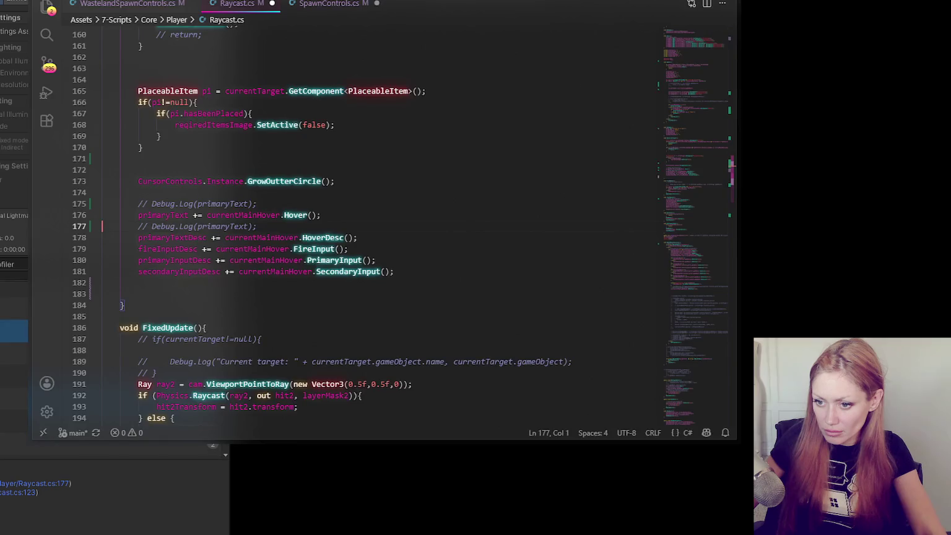
{"action": "double_click", "coordinate": [12, 378]}
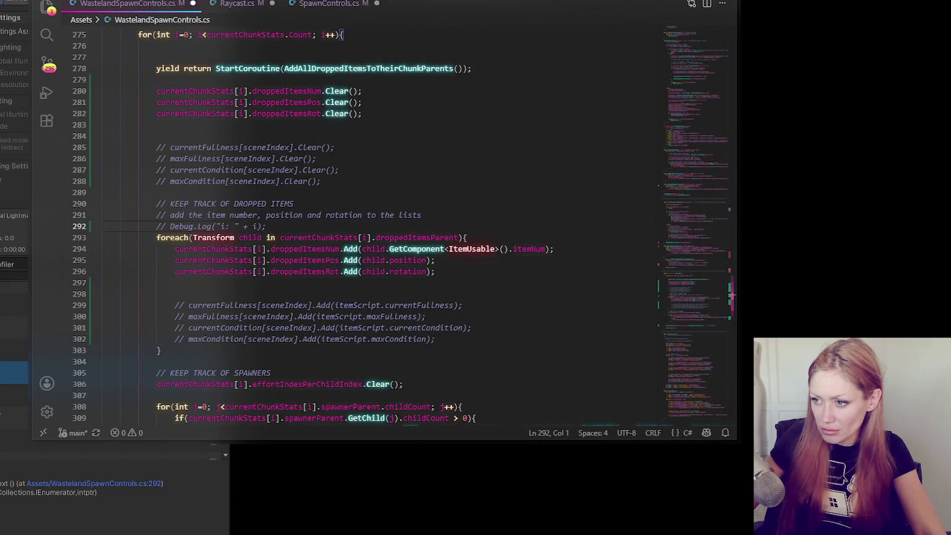
- Re-enable the Debug.Log that prints i on line 292 of WastelandSpawnControls.cs
{"action": "left_click", "coordinate": [301, 228]}
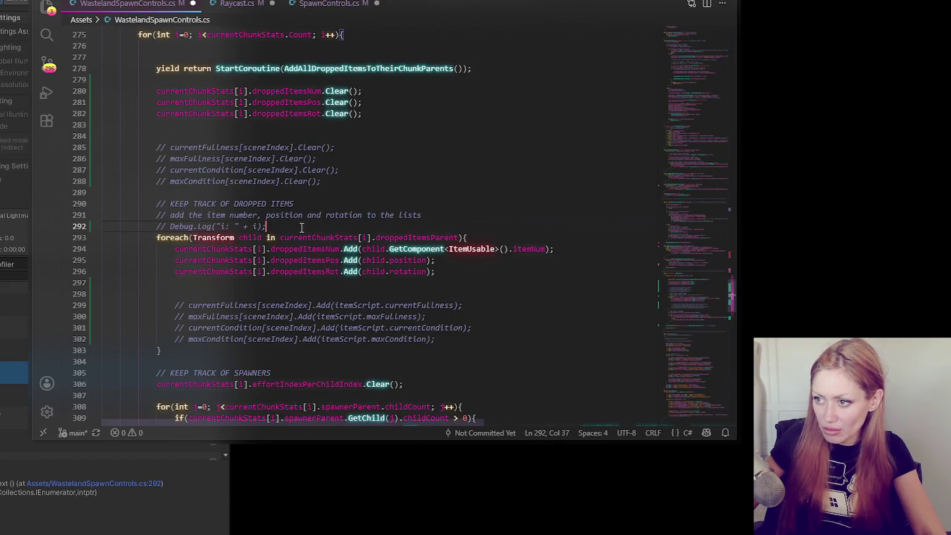
{"action": "key", "text": "ctrl+slash"}
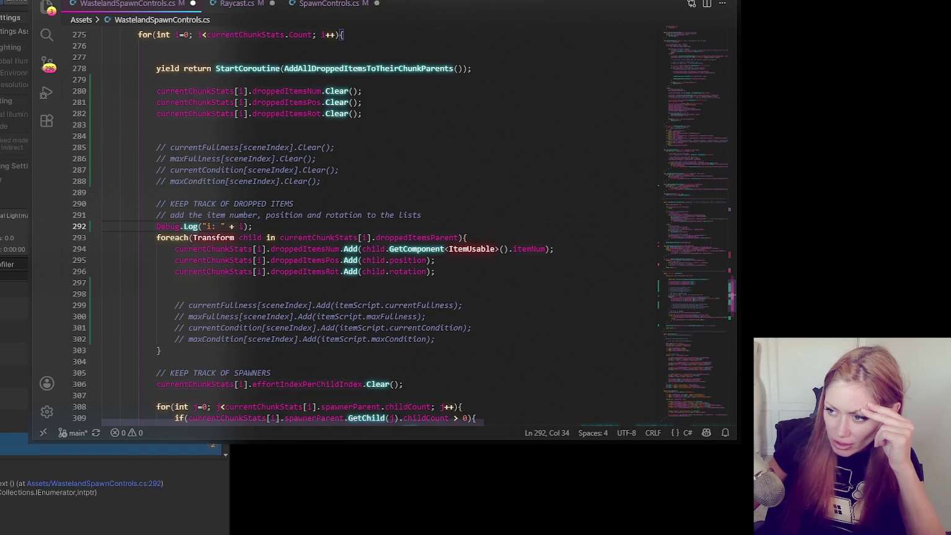
{"action": "double_click", "coordinate": [13, 332]}
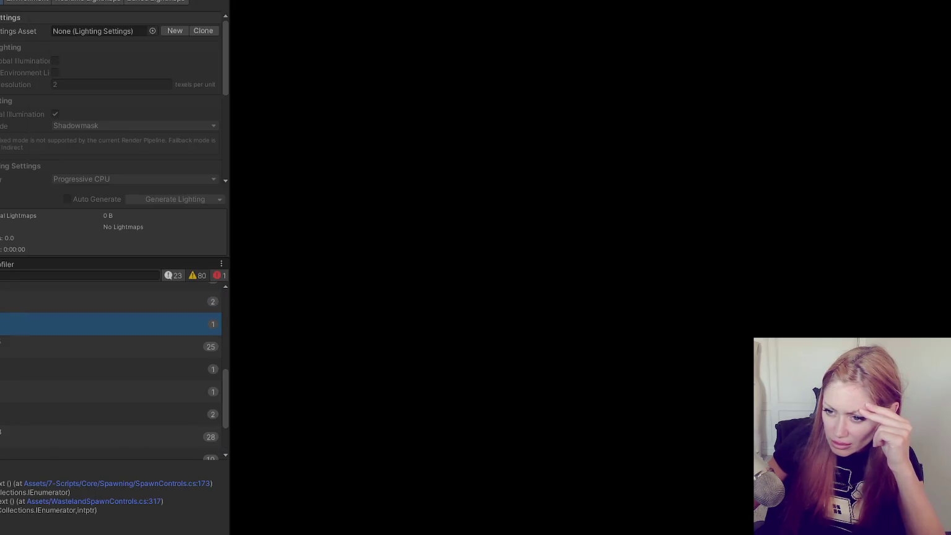
{"action": "left_click", "coordinate": [8, 332]}
{"action": "double_click", "coordinate": [57, 347]}
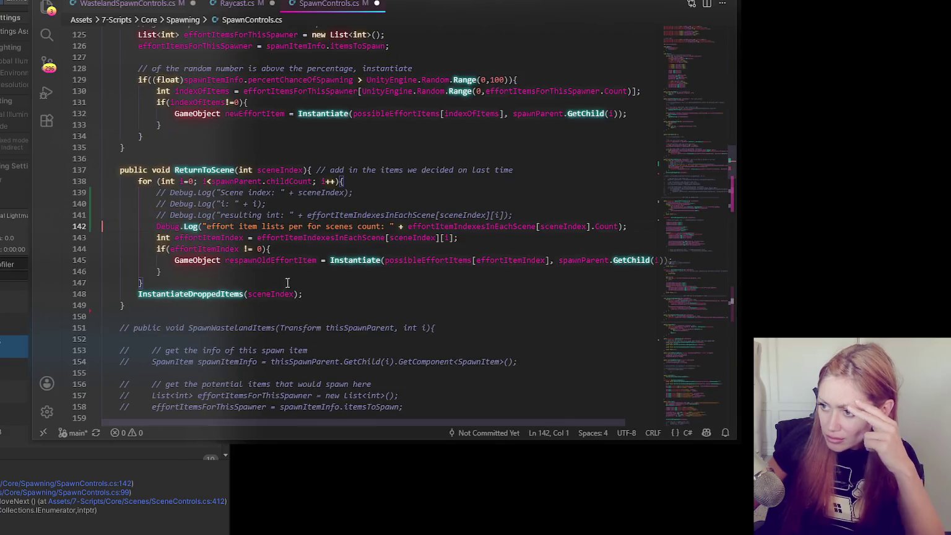
- Comment out the effort item count and dropped items index Debug.Log lines
{"action": "left_click", "coordinate": [247, 227]}
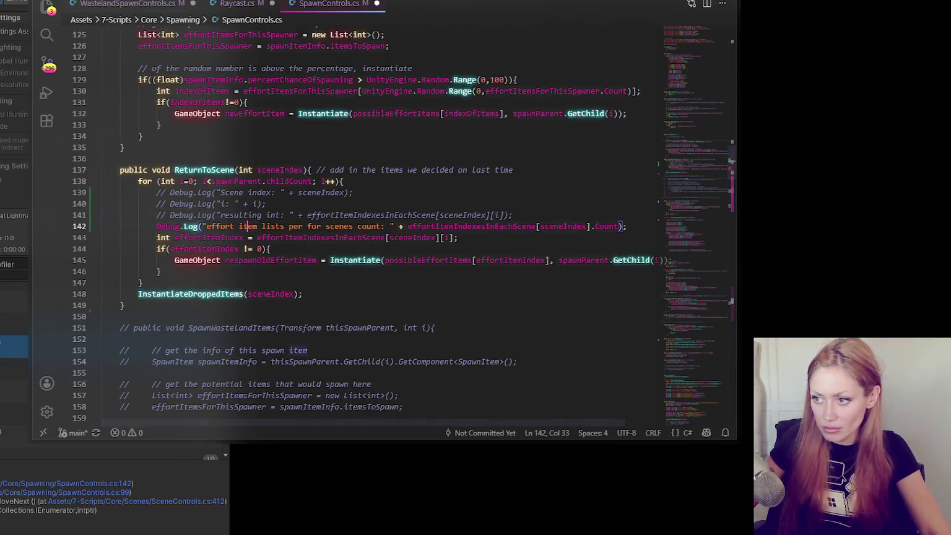
{"action": "key", "text": "ctrl+slash"}
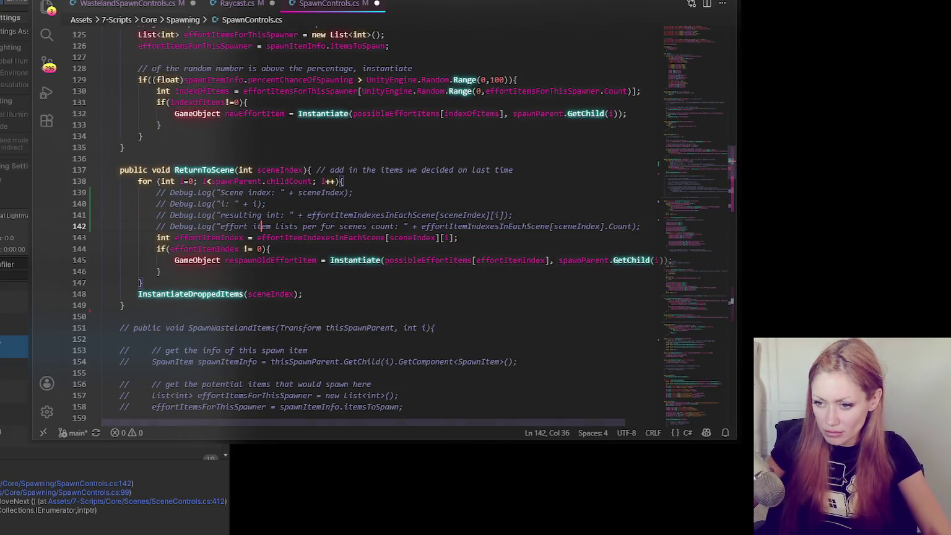
{"action": "left_click", "coordinate": [12, 368]}
{"action": "double_click", "coordinate": [13, 367]}
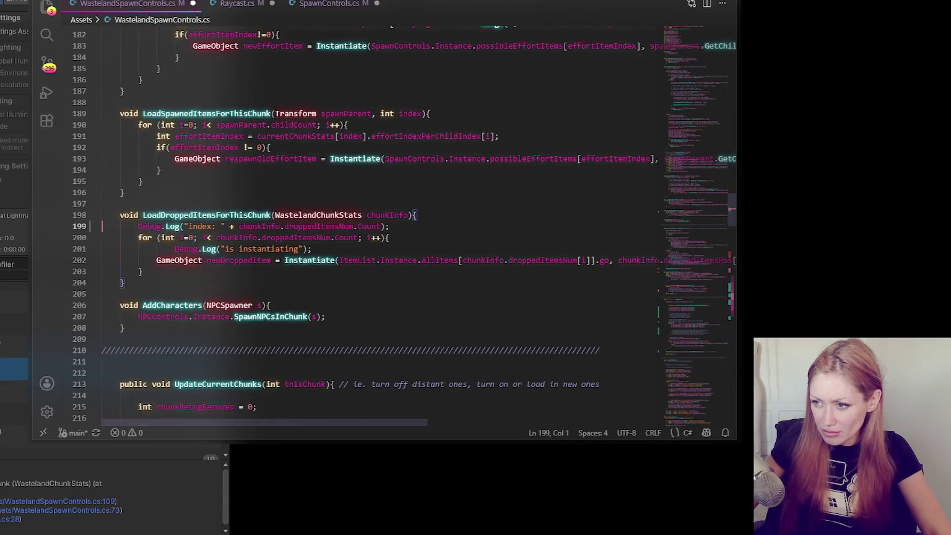
{"action": "key", "text": "ctrl+slash"}
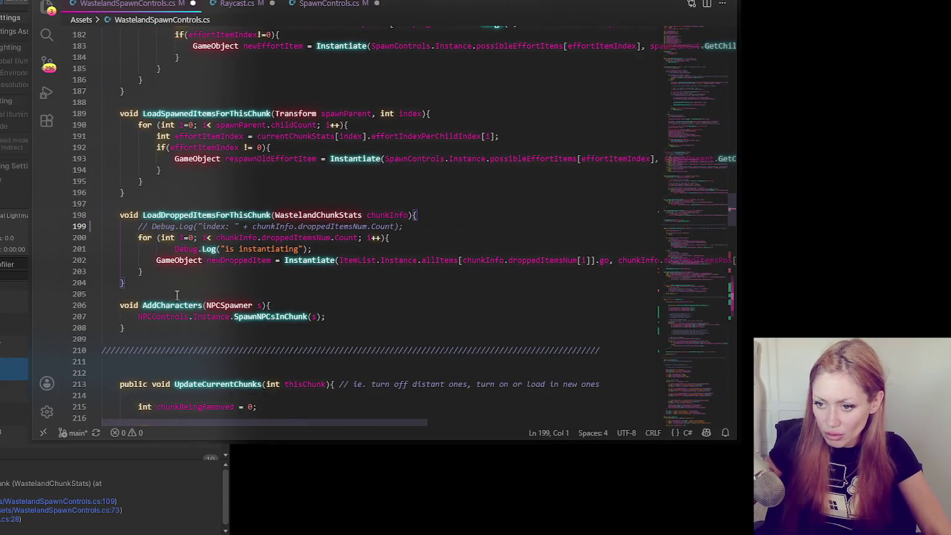
- Comment out the 'is instantiating' Debug.Log line
{"action": "left_click", "coordinate": [12, 414]}
{"action": "double_click", "coordinate": [12, 391]}
{"action": "key", "text": "ctrl+slash"}
{"action": "left_click", "coordinate": [13, 414]}
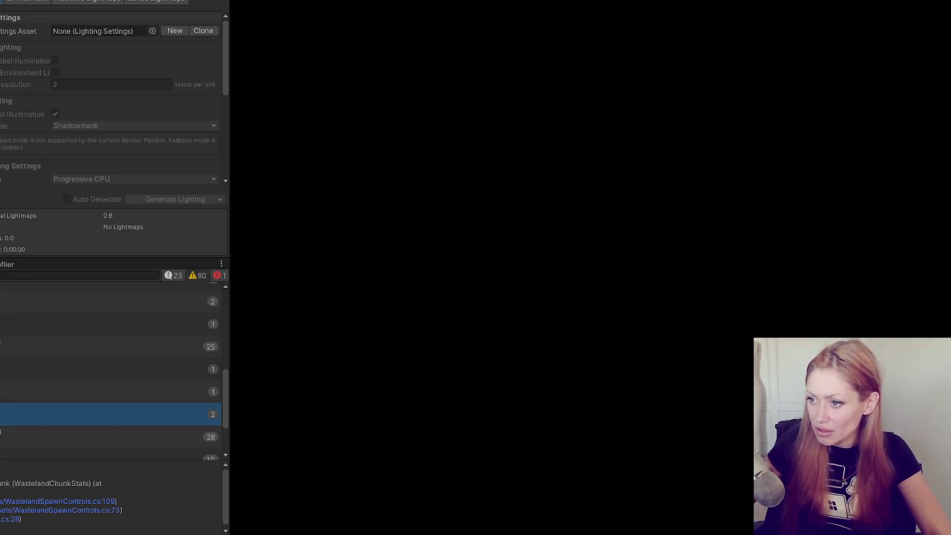
- Check the repeated console messages' sources, then open the code raising the destroyed Transform error
{"action": "left_click", "coordinate": [12, 359]}
{"action": "double_click", "coordinate": [12, 359]}
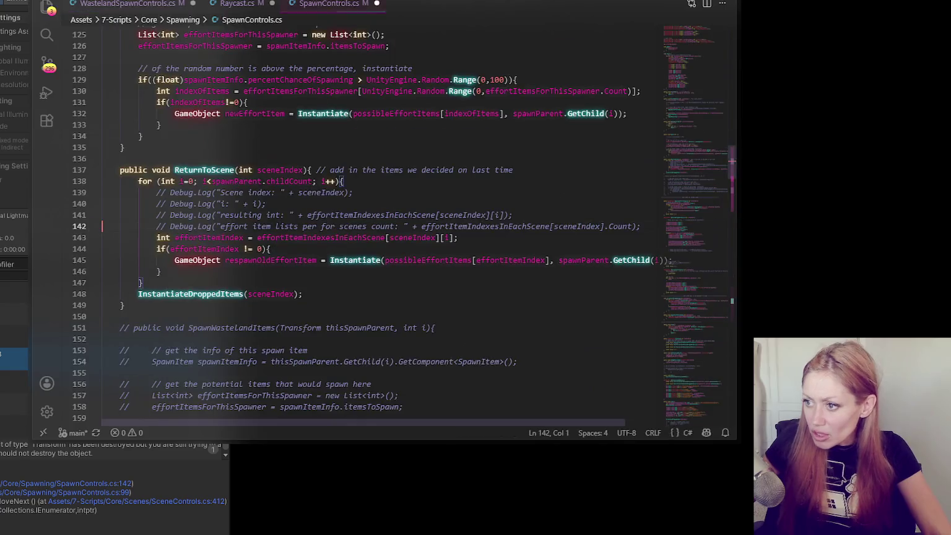
{"action": "left_click", "coordinate": [12, 381]}
{"action": "double_click", "coordinate": [13, 381]}
{"action": "left_click", "coordinate": [55, 405]}
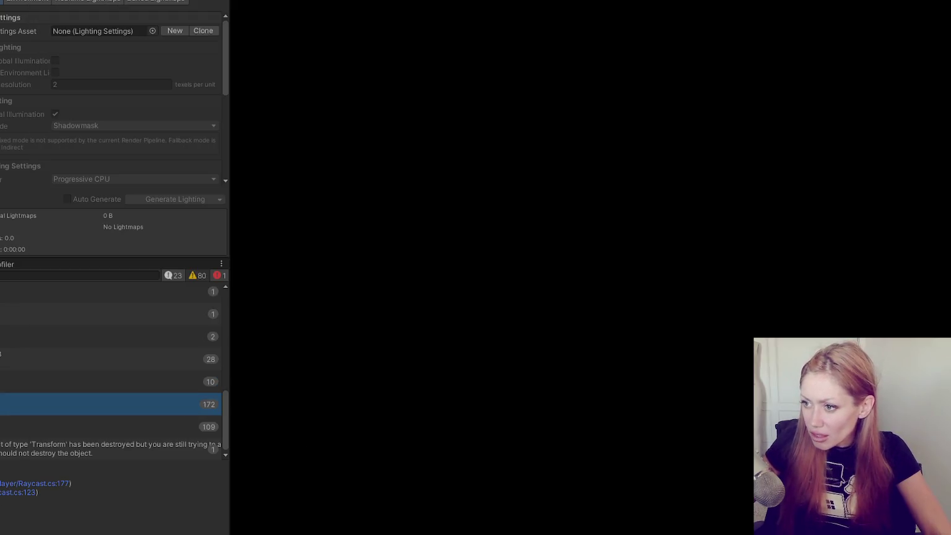
{"action": "double_click", "coordinate": [55, 404]}
{"action": "left_click", "coordinate": [55, 426]}
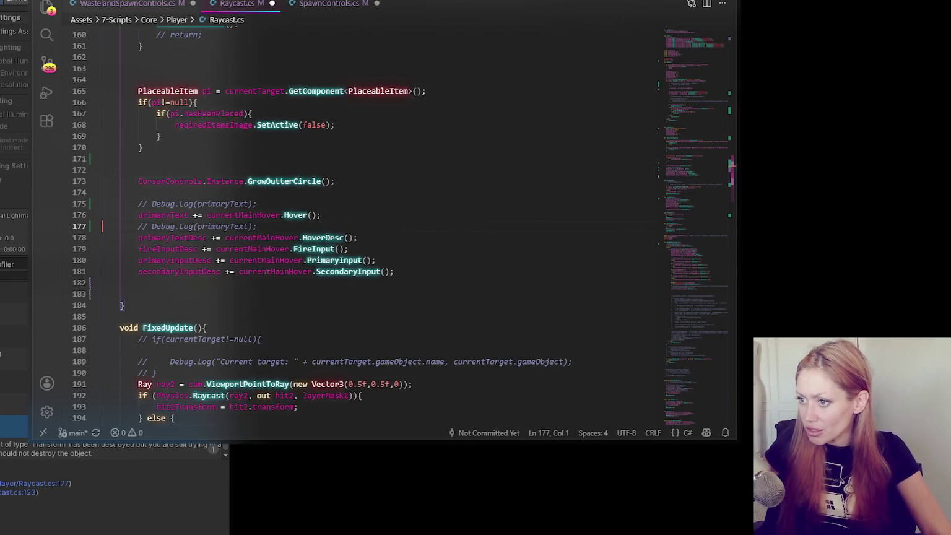
{"action": "left_click", "coordinate": [40, 343]}
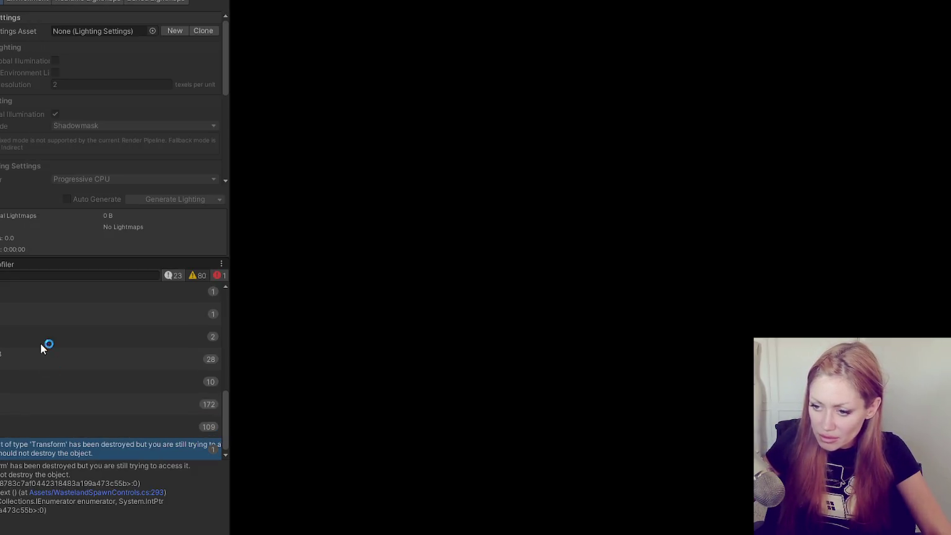
{"action": "double_click", "coordinate": [41, 343]}
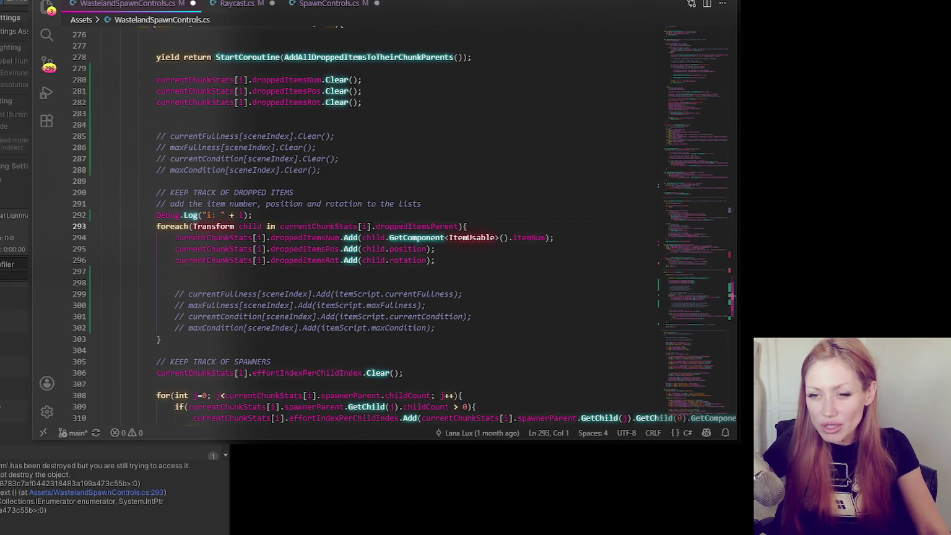
- Add a blank line after the i log line and remove the empty line below line 297
{"action": "left_click", "coordinate": [366, 216]}
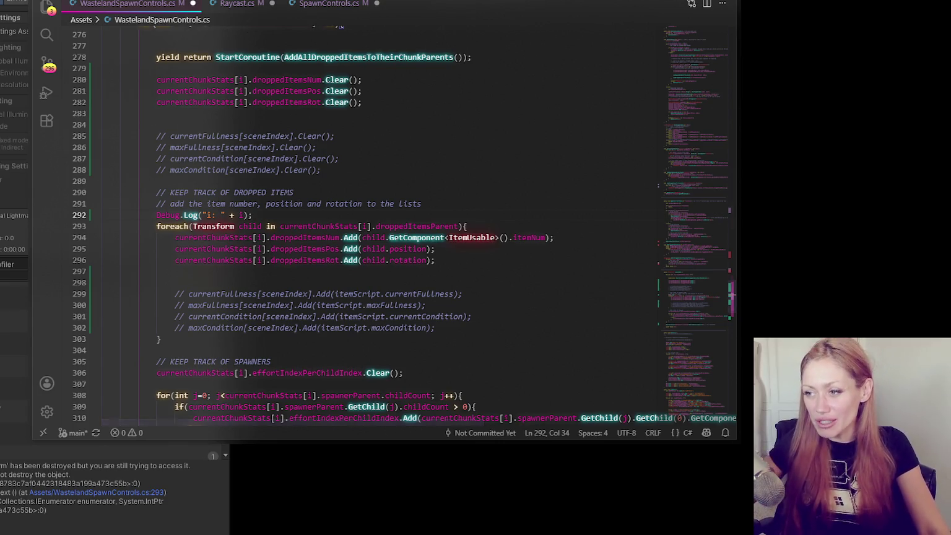
{"action": "key", "text": "Return"}
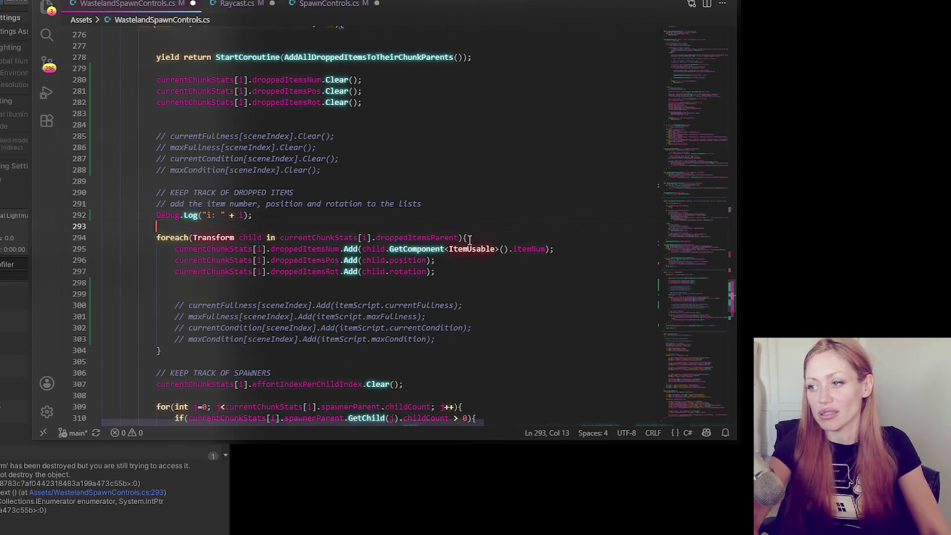
{"action": "left_click", "coordinate": [309, 216]}
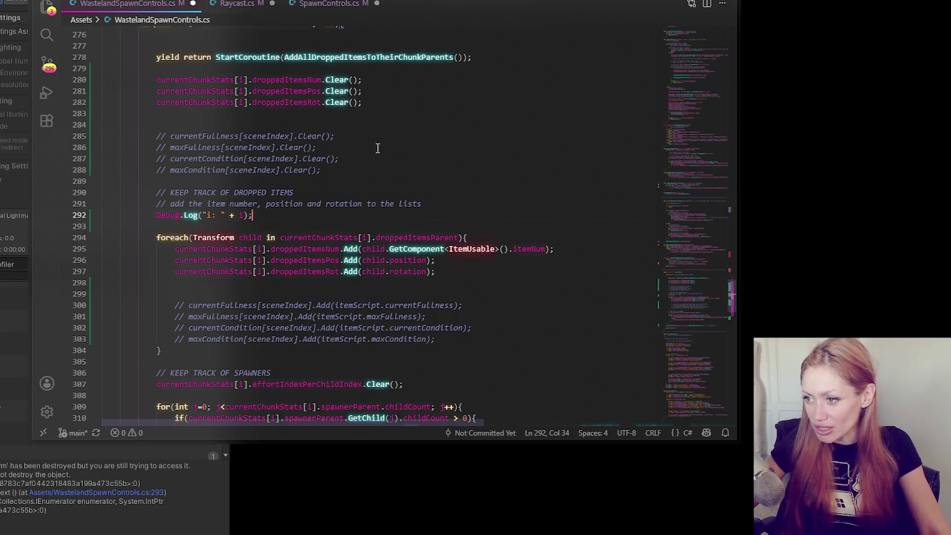
{"action": "scroll", "coordinate": [371, 148], "scroll_direction": "down", "scroll_amount": 3}
{"action": "left_click", "coordinate": [409, 194]}
{"action": "key", "text": "BackSpace"}
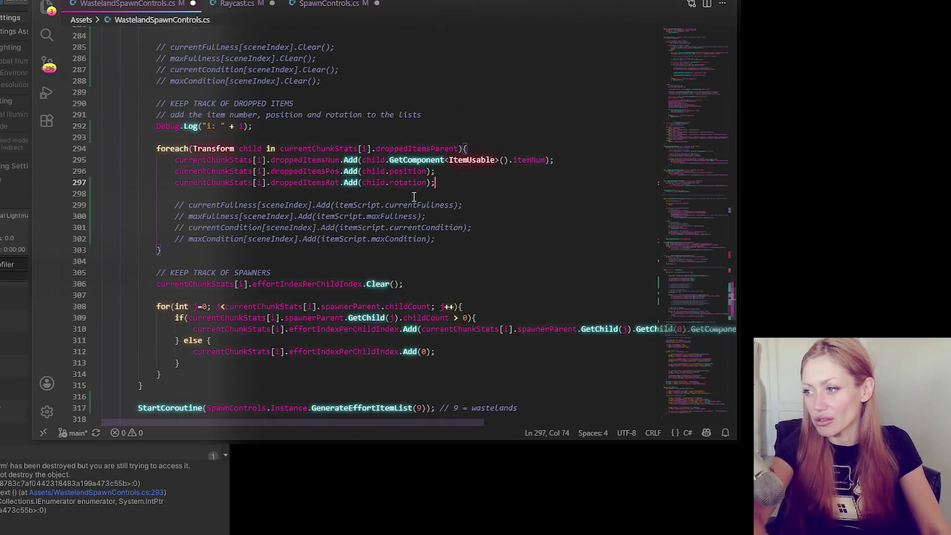
{"action": "left_click", "coordinate": [414, 197]}
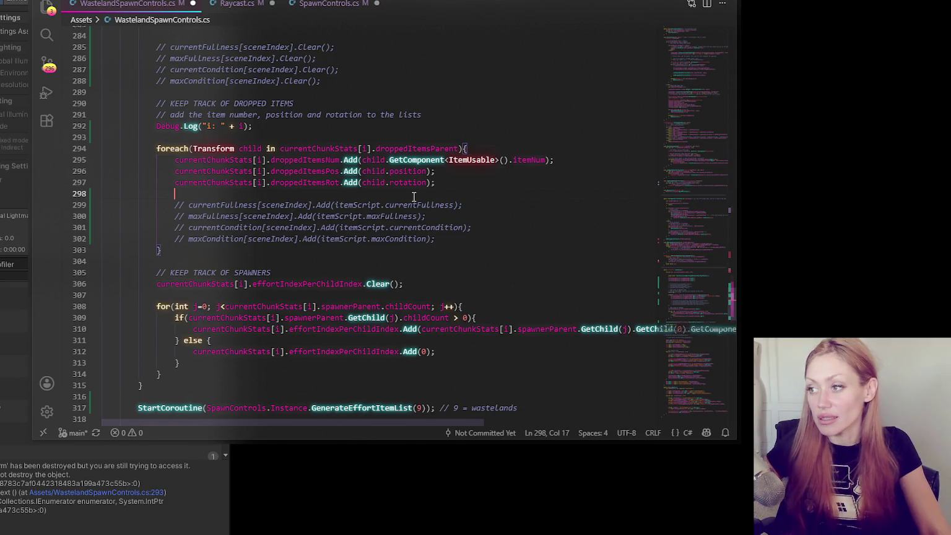
- Delete the duplicate blank lines at lines 284 and 277 of WastelandSpawnControls.cs
{"action": "scroll", "coordinate": [517, 204], "scroll_direction": "down", "scroll_amount": 3}
{"action": "left_click", "coordinate": [421, 195]}
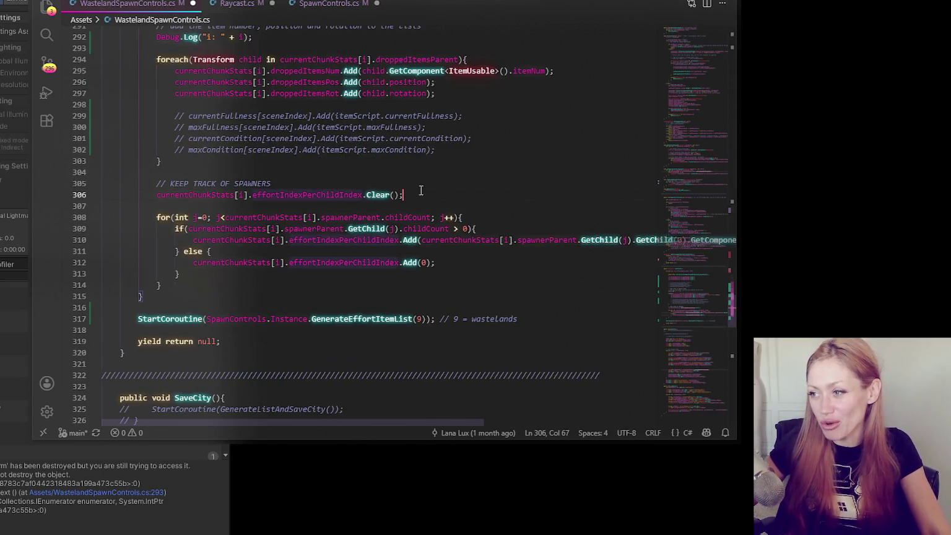
{"action": "scroll", "coordinate": [440, 200], "scroll_direction": "up", "scroll_amount": 2}
{"action": "left_click", "coordinate": [430, 153]}
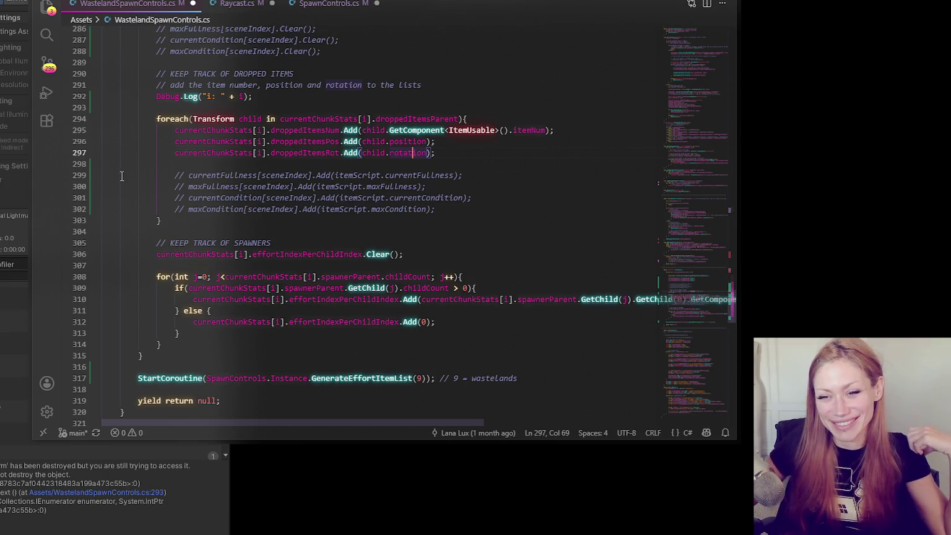
{"action": "scroll", "coordinate": [488, 240], "scroll_direction": "down", "scroll_amount": 4}
{"action": "left_click", "coordinate": [261, 208]}
{"action": "left_click", "coordinate": [241, 193]}
{"action": "left_click", "coordinate": [304, 120]}
{"action": "scroll", "coordinate": [304, 120], "scroll_direction": "up", "scroll_amount": 3}
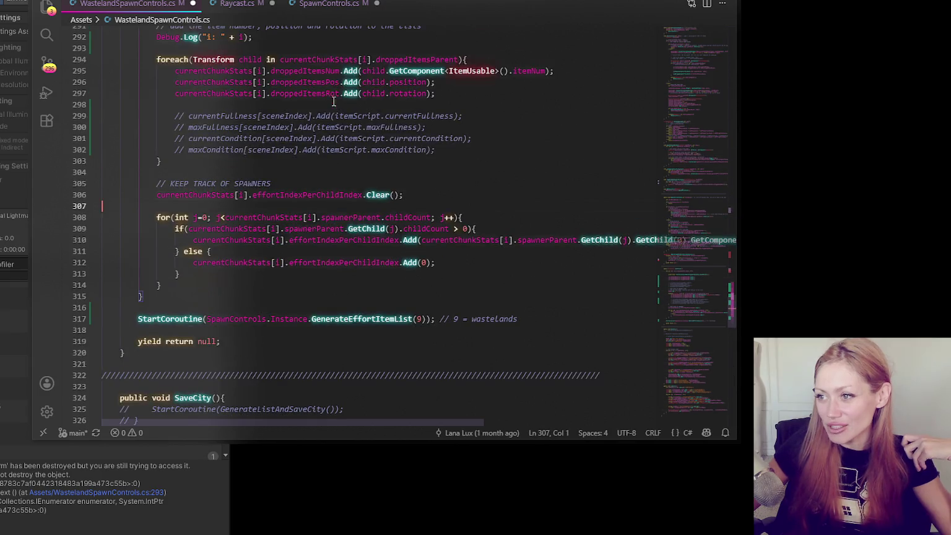
{"action": "scroll", "coordinate": [222, 137], "scroll_direction": "up", "scroll_amount": 4}
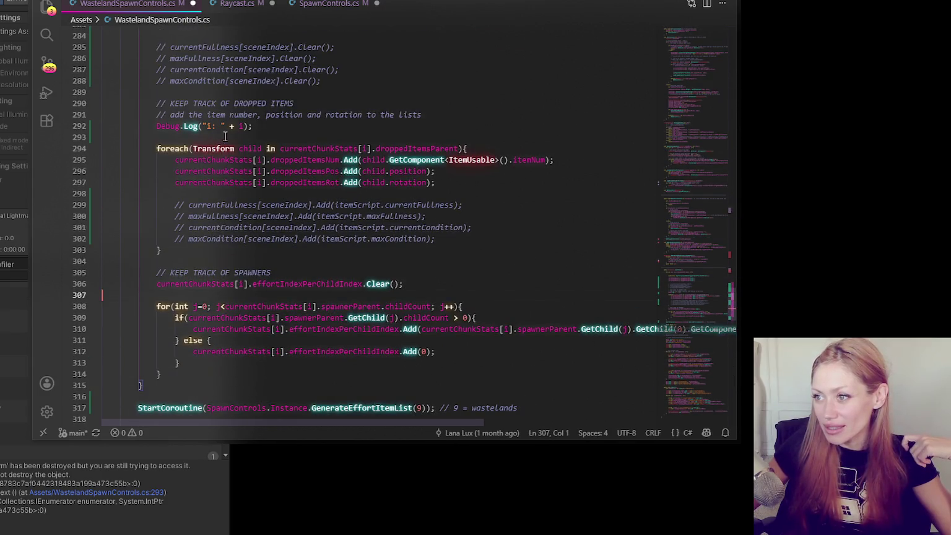
{"action": "left_click", "coordinate": [221, 94]}
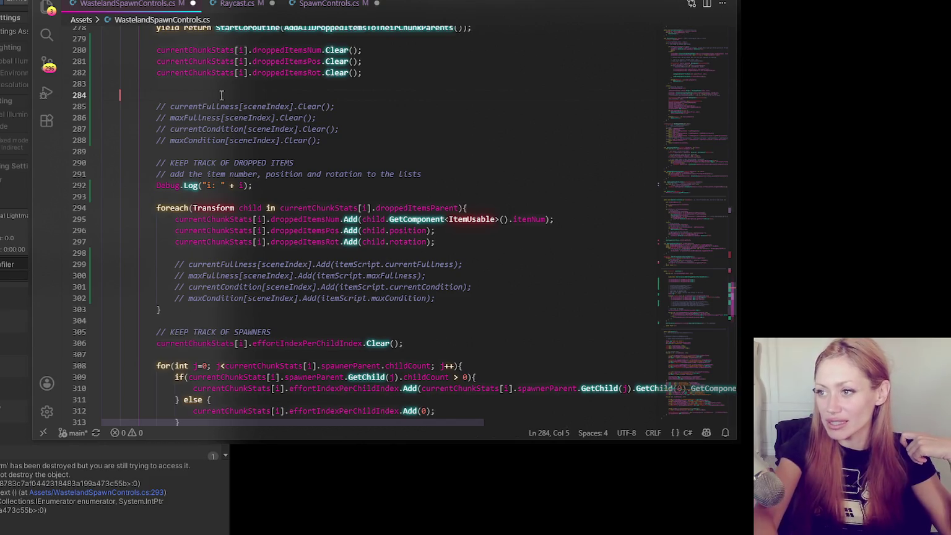
{"action": "key", "text": "BackSpace"}
{"action": "key", "text": "BackSpace"}
{"action": "key", "text": "BackSpace"}
{"action": "scroll", "coordinate": [214, 99], "scroll_direction": "up", "scroll_amount": 3}
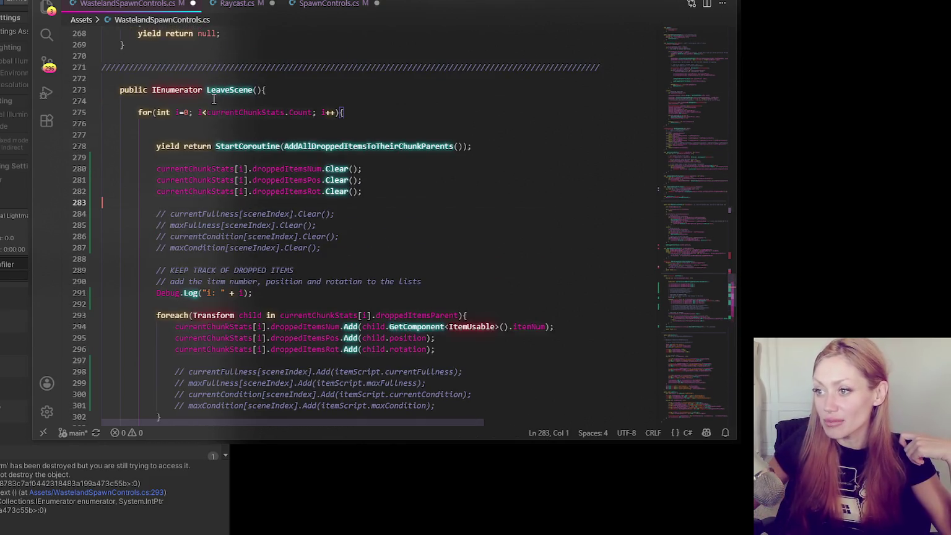
{"action": "left_click", "coordinate": [214, 136]}
{"action": "key", "text": "BackSpace"}
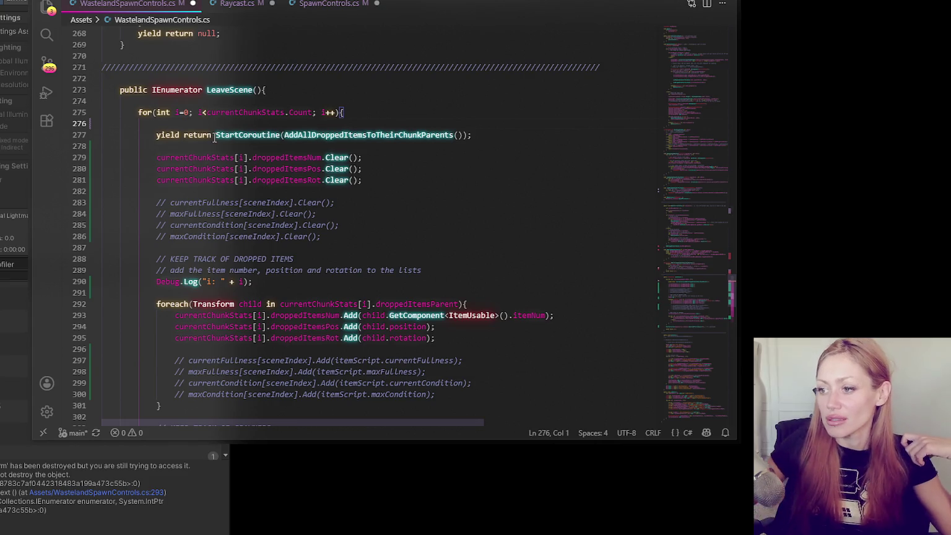
- Comment out the Debug.Log("Save city chunks") line in SaveCity
{"action": "scroll", "coordinate": [214, 136], "scroll_direction": "down", "scroll_amount": 11}
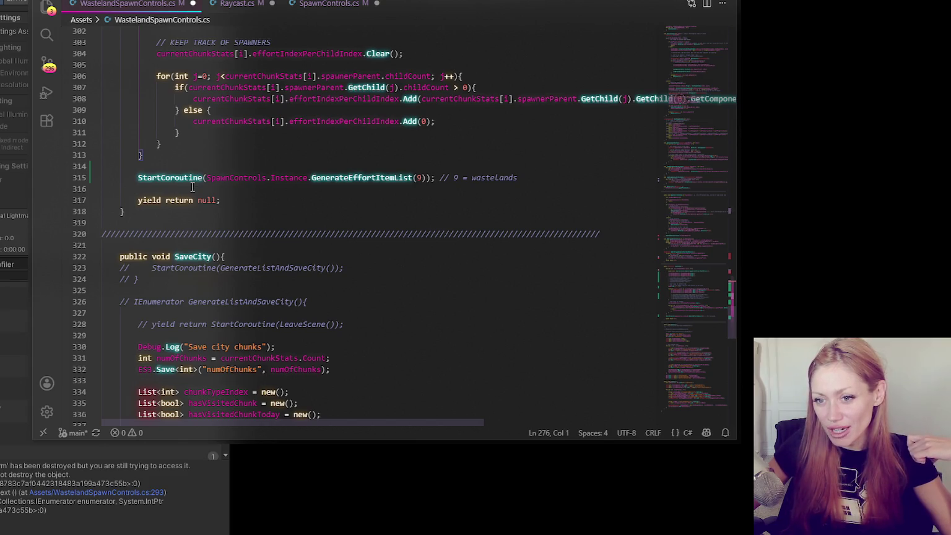
{"action": "scroll", "coordinate": [301, 197], "scroll_direction": "down", "scroll_amount": 2}
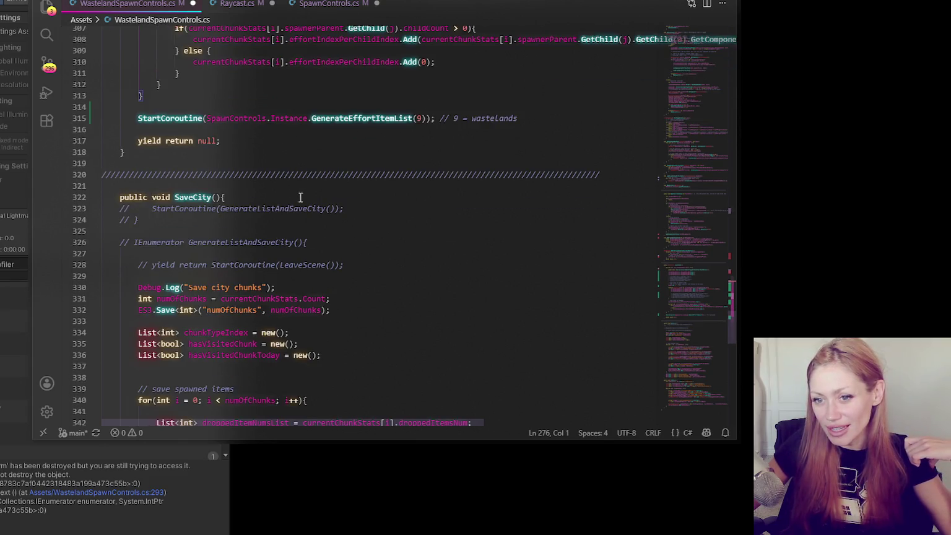
{"action": "scroll", "coordinate": [300, 197], "scroll_direction": "down", "scroll_amount": 3}
{"action": "left_click", "coordinate": [296, 198]}
{"action": "key", "text": "ctrl+slash"}
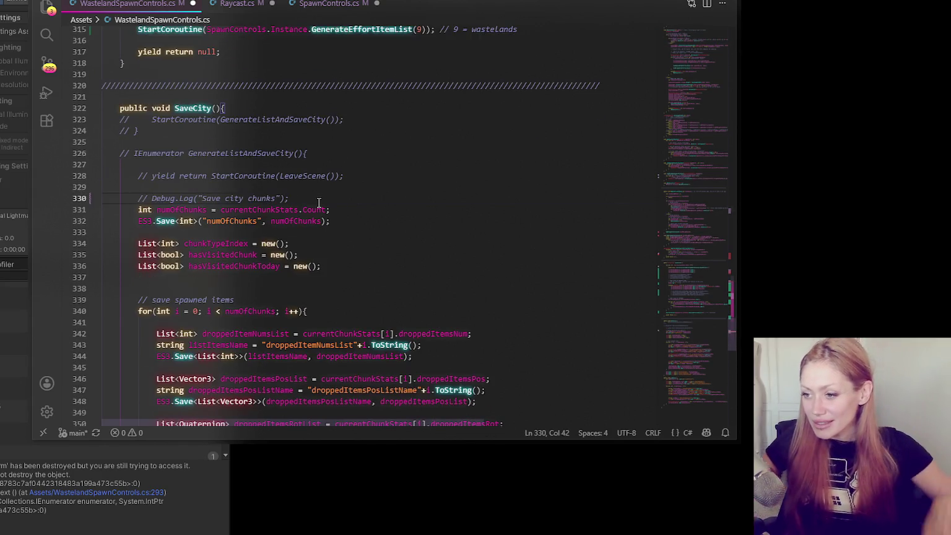
- Select the destroyed-Transform error pointing to line 293 in the Unity console
{"action": "scroll", "coordinate": [318, 202], "scroll_direction": "up", "scroll_amount": 12}
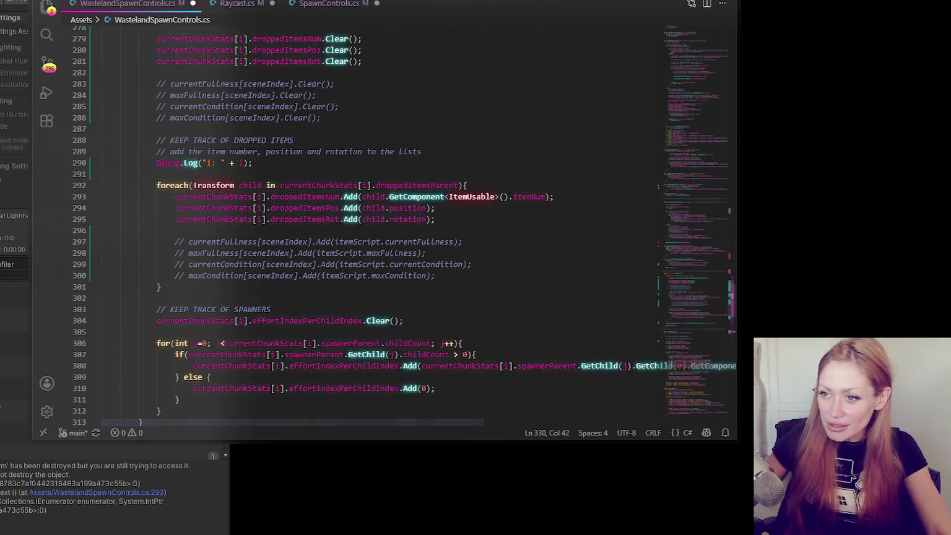
{"action": "scroll", "coordinate": [316, 155], "scroll_direction": "up", "scroll_amount": 11}
{"action": "left_click", "coordinate": [106, 448]}
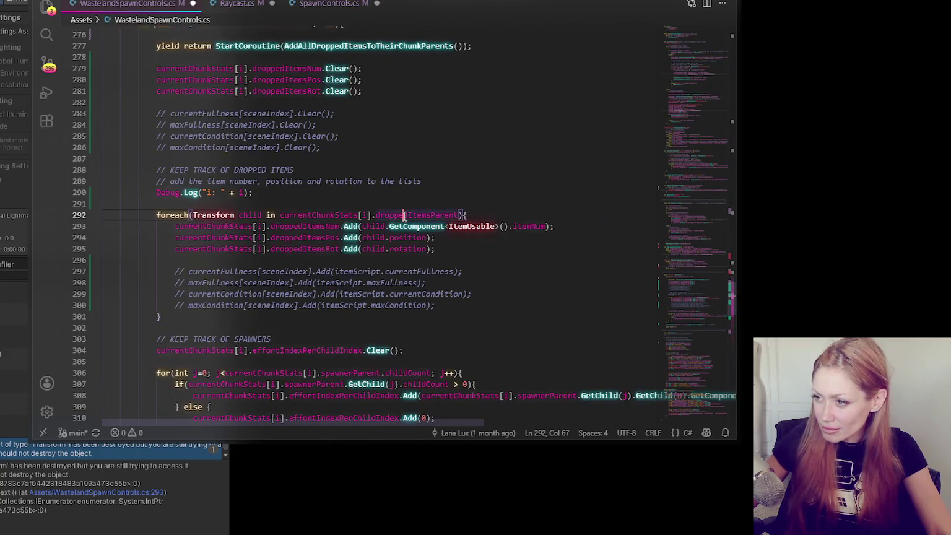
- Highlight droppedItemsParent and currentChunkStats, then select currentChunkStats.Count in LeaveScene's loop on line 275
{"action": "double_click", "coordinate": [404, 215]}
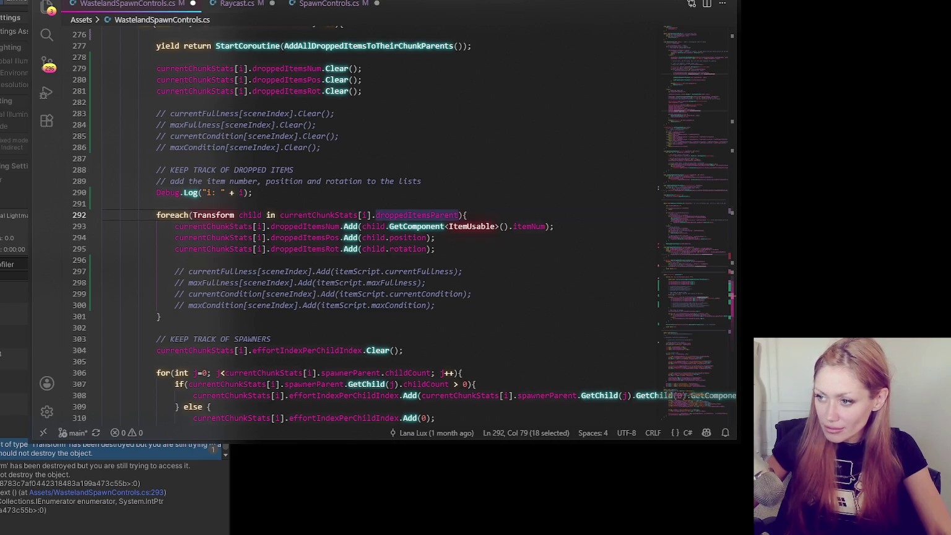
{"action": "key", "text": "alt+Tab"}
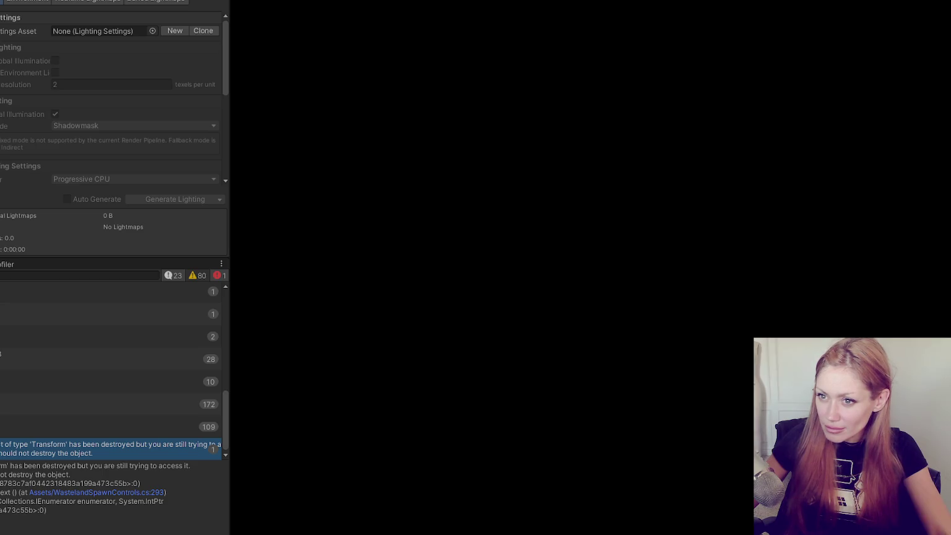
{"action": "key", "text": "alt+Tab"}
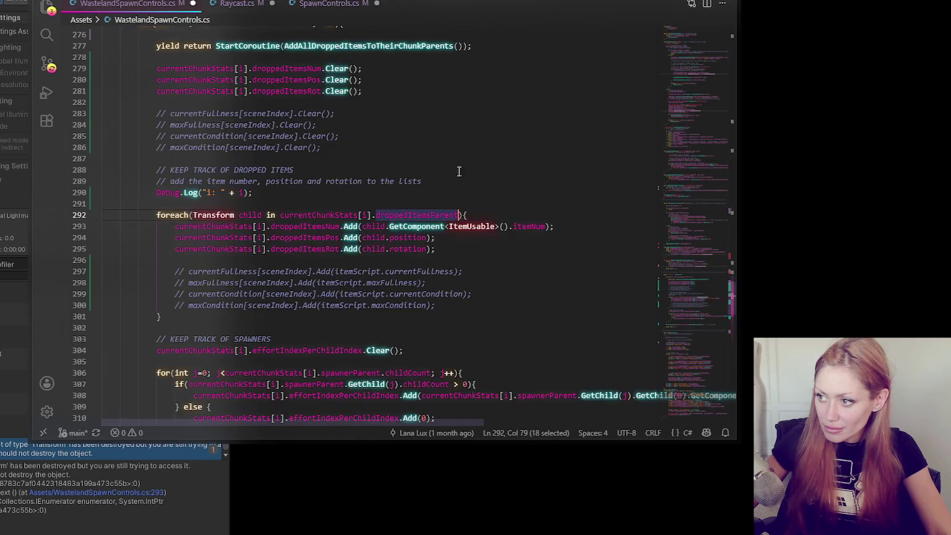
{"action": "double_click", "coordinate": [335, 215]}
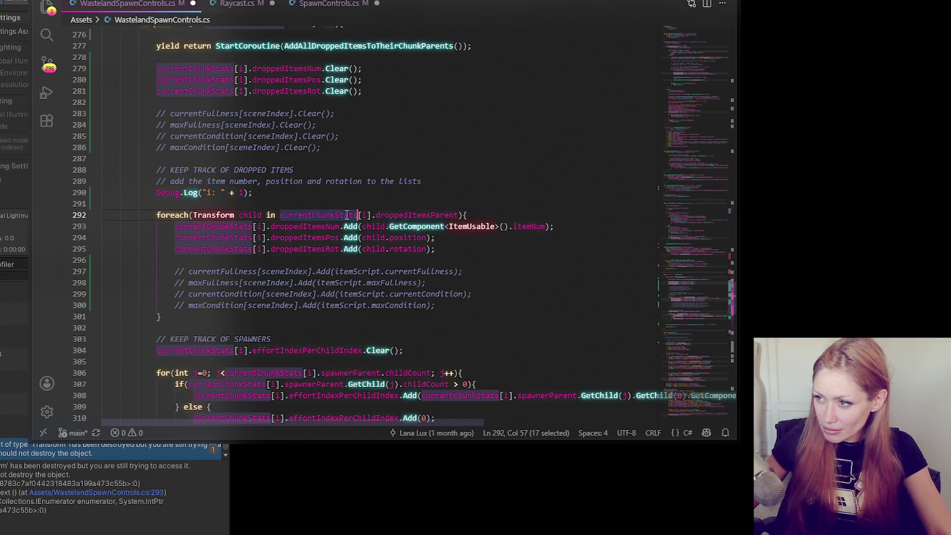
{"action": "scroll", "coordinate": [351, 213], "scroll_direction": "up", "scroll_amount": 2}
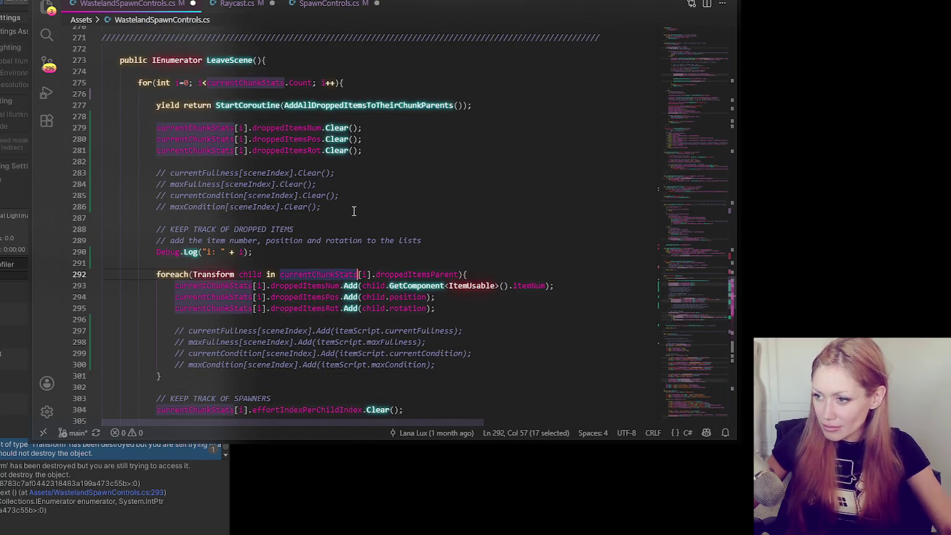
{"action": "double_click", "coordinate": [250, 82]}
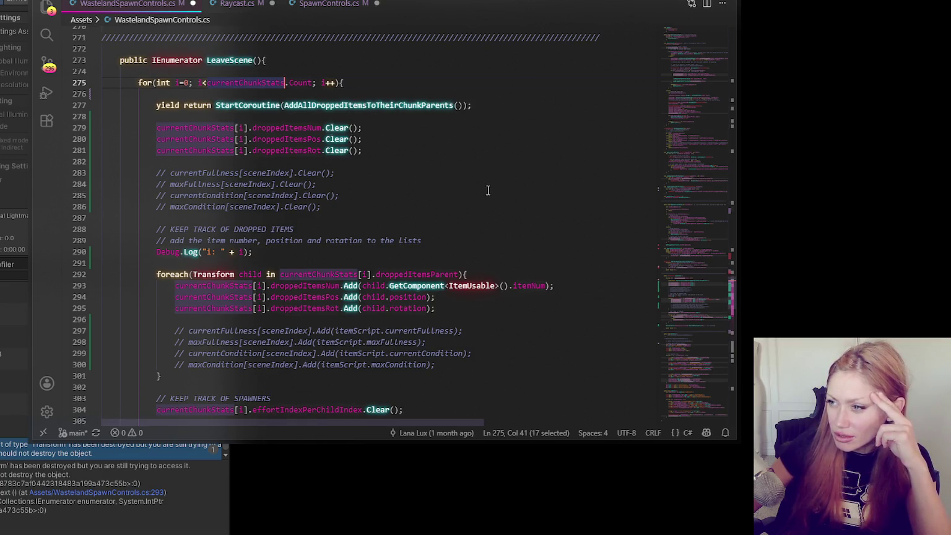
{"action": "left_click", "coordinate": [311, 82]}
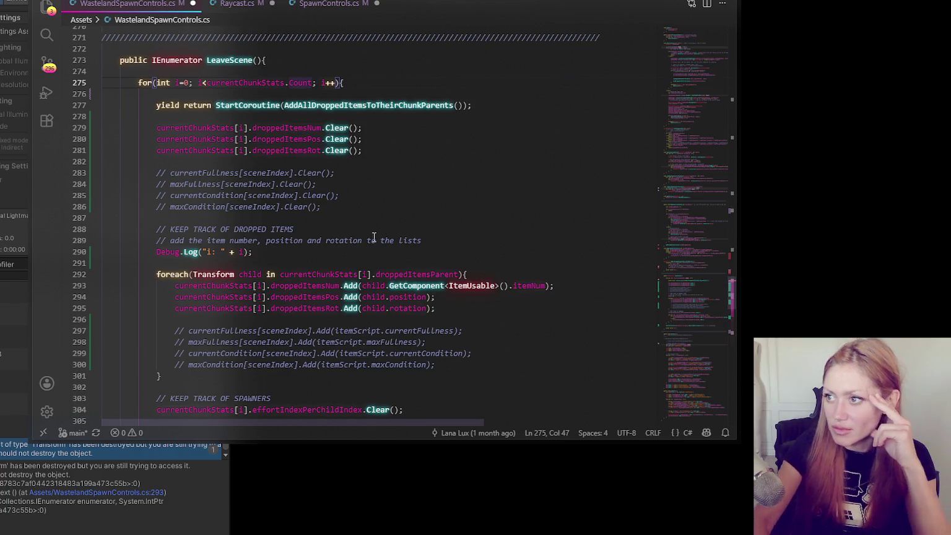
{"action": "left_click_drag", "start_coordinate": [206, 83], "coordinate": [314, 83]}
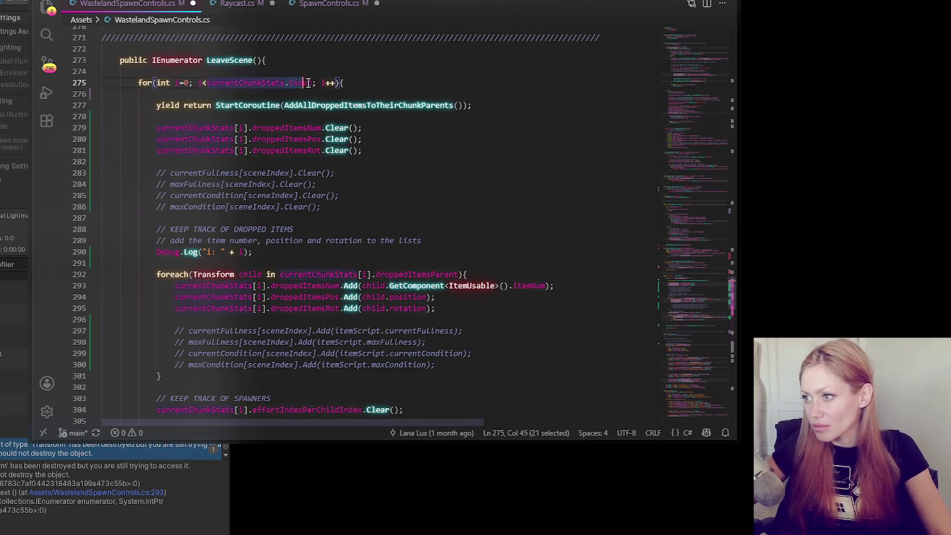
{"action": "left_click", "coordinate": [302, 65]}
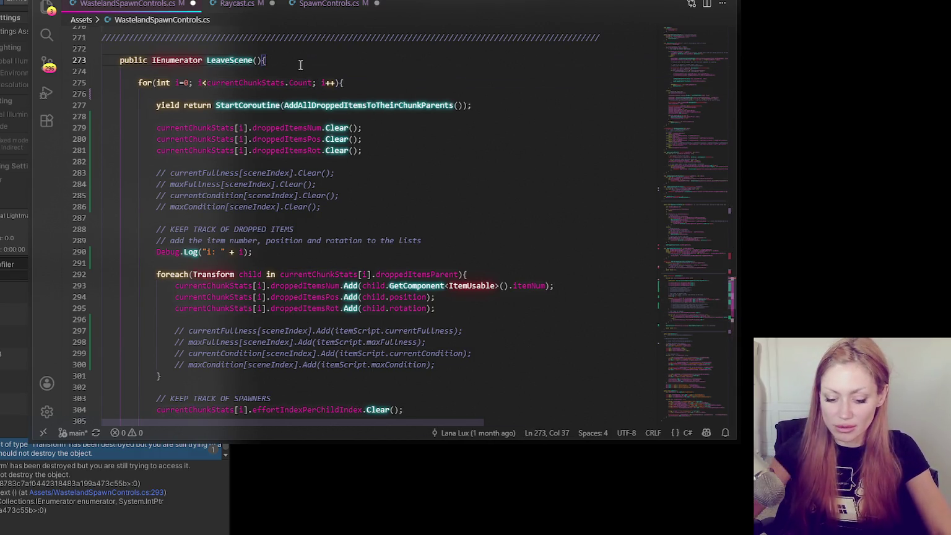
- Add Debug.Log("How many chunks: " + currentChunkStats.Count); atop LeaveScene, save, and return to Unity
{"action": "key", "text": "Return"}
{"action": "key", "text": "Return"}
{"action": "type", "text": "Debug.L"}
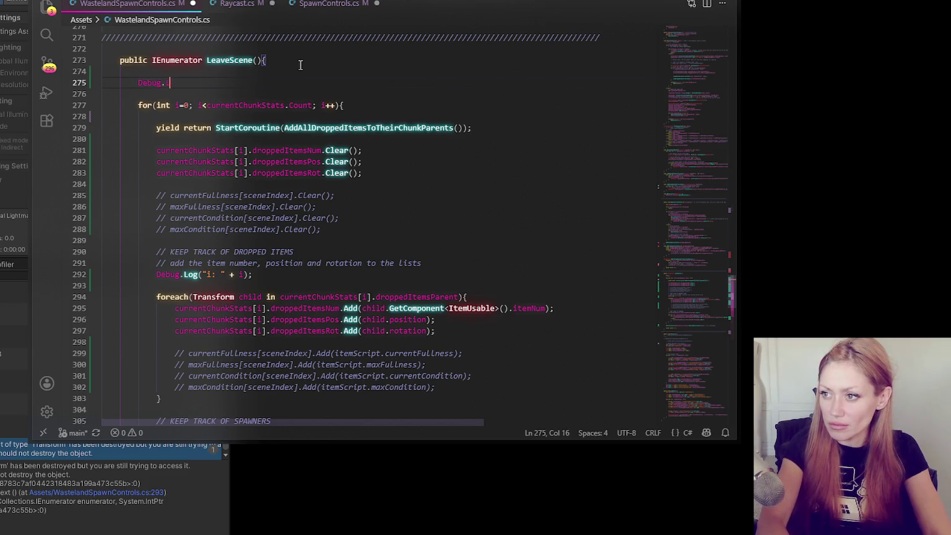
{"action": "type", "text": "og(\"How many chunkc"}
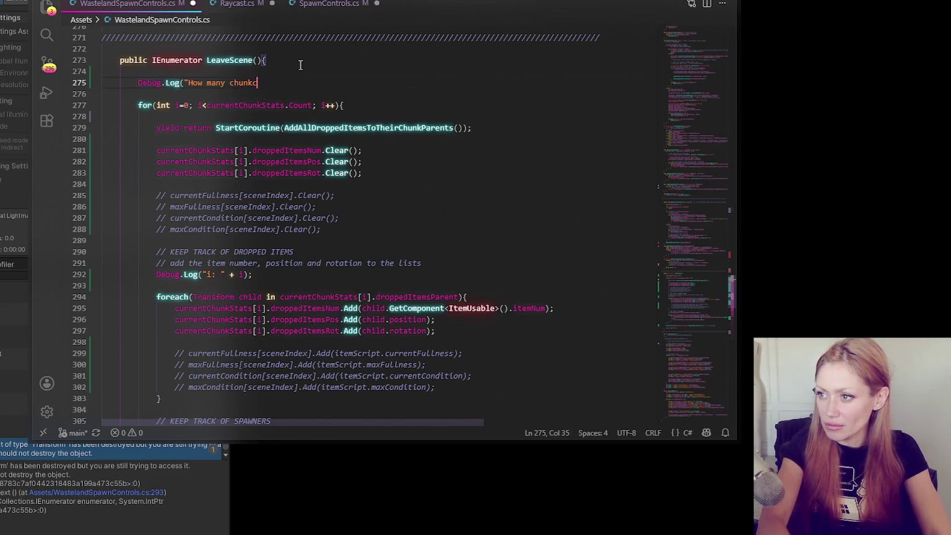
{"action": "key", "text": "BackSpace"}
{"action": "key", "text": "BackSpace"}
{"action": "type", "text": "k"}
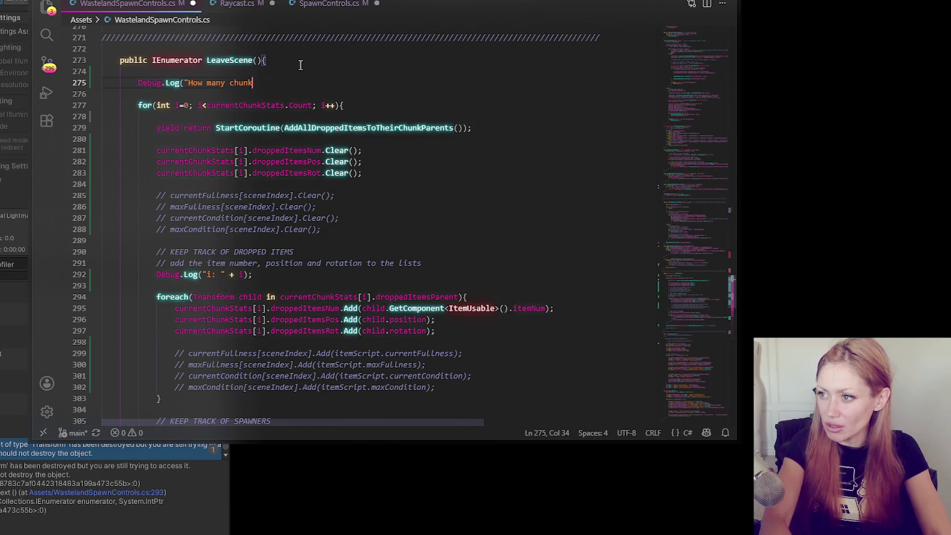
{"action": "type", "text": "s: \" + currentChunkStats.Count);"}
{"action": "key", "text": "ctrl+s"}
{"action": "key", "text": "alt+Tab"}
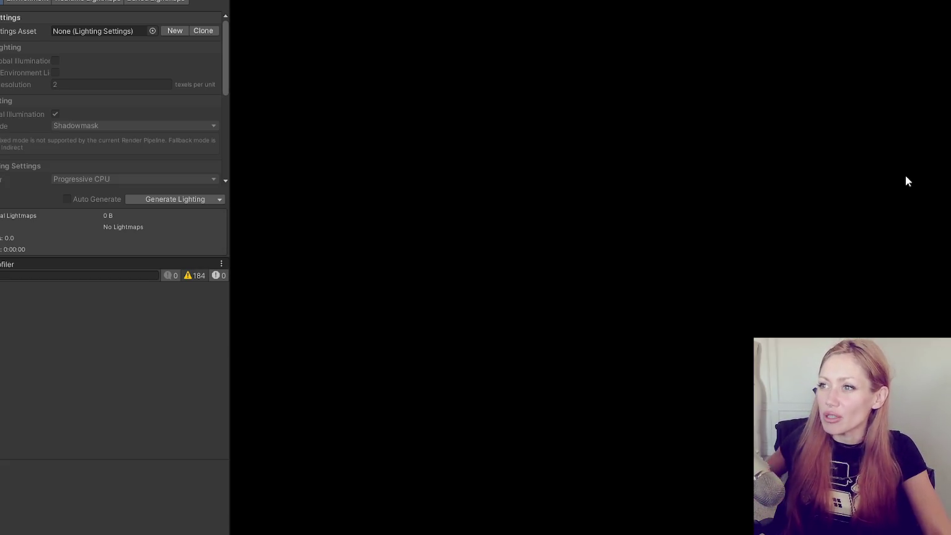
- Select the Title scene asset in the Project tab and run it in play mode
{"action": "key", "text": "ctrl+5"}
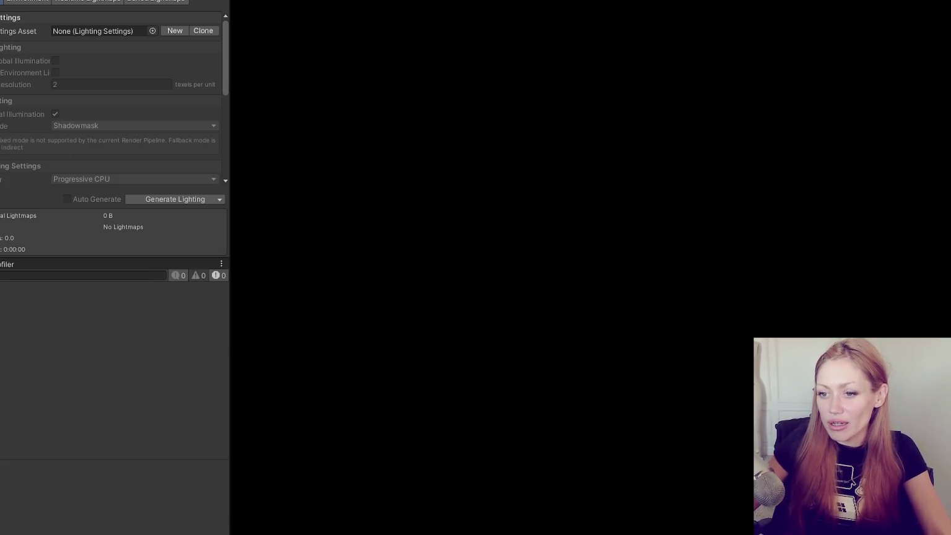
{"action": "left_click", "coordinate": [46, 435]}
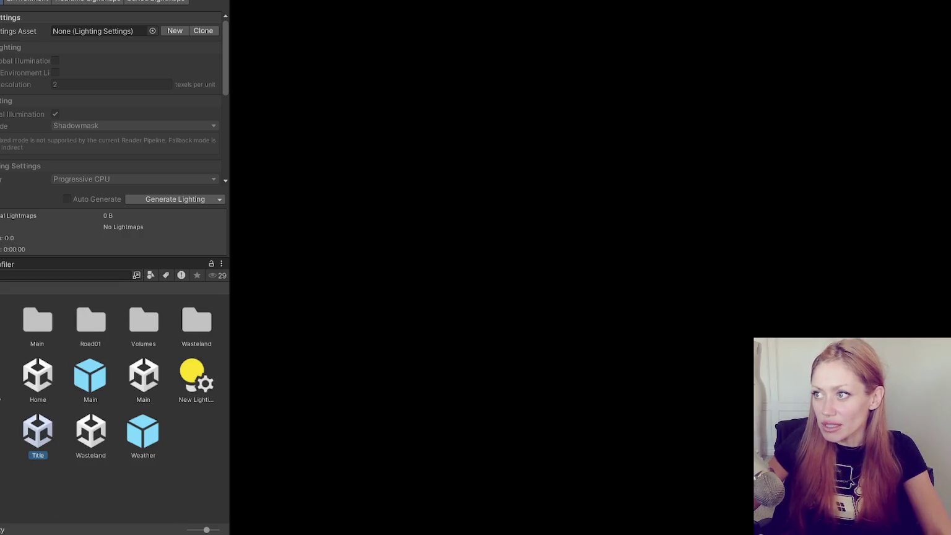
{"action": "key", "text": "ctrl+p"}
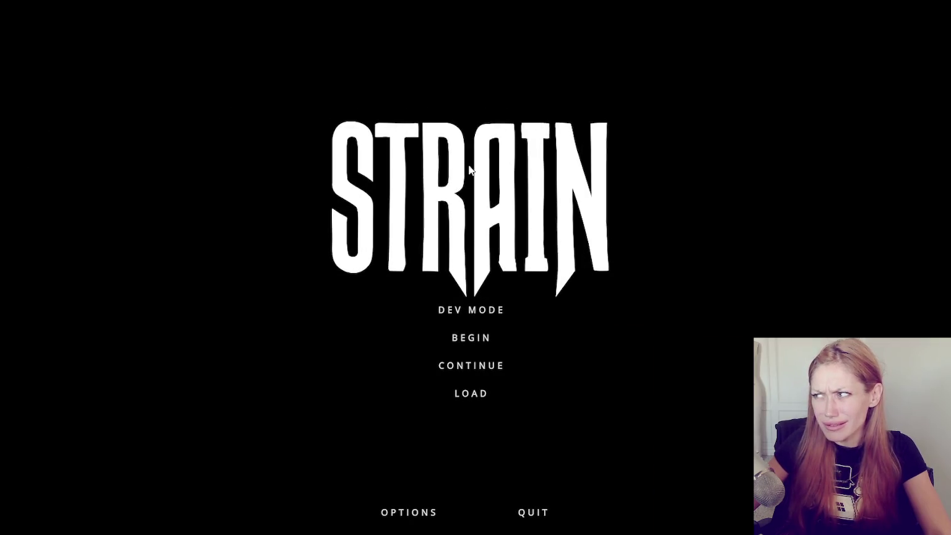
- Start the game in Dev Mode from the STRAIN title menu
{"action": "left_click", "coordinate": [489, 311]}
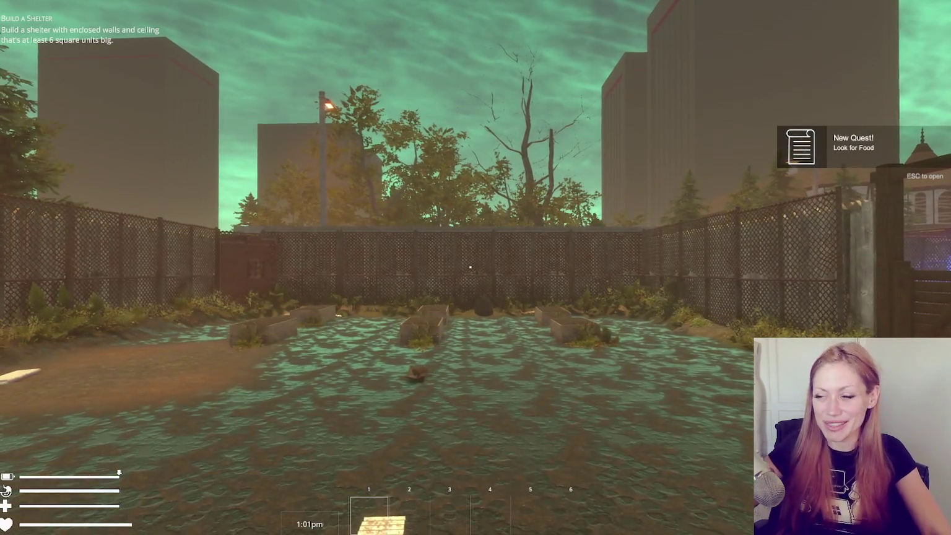
- Walk the player left along the dirt path up to the red gate
{"action": "left_click", "coordinate": [576, 375]}
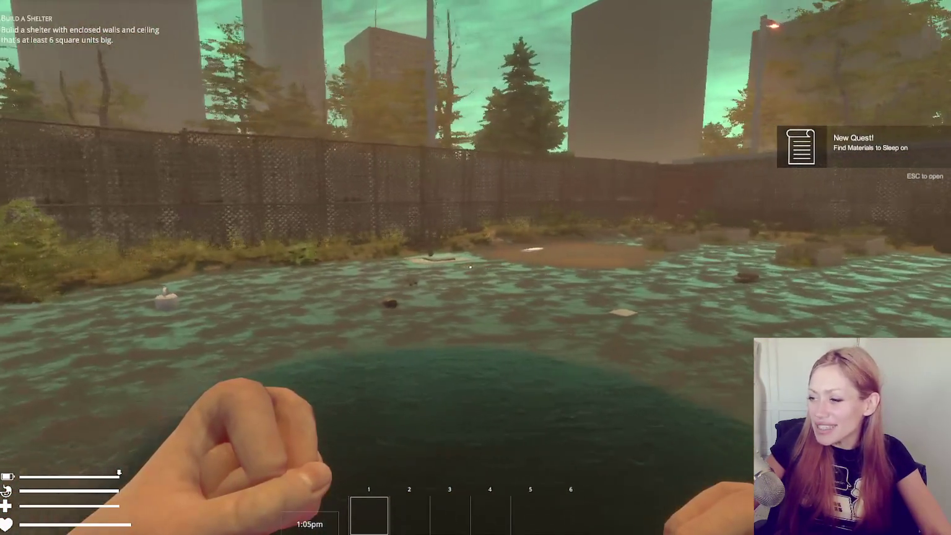
{"action": "key", "text": "w"}
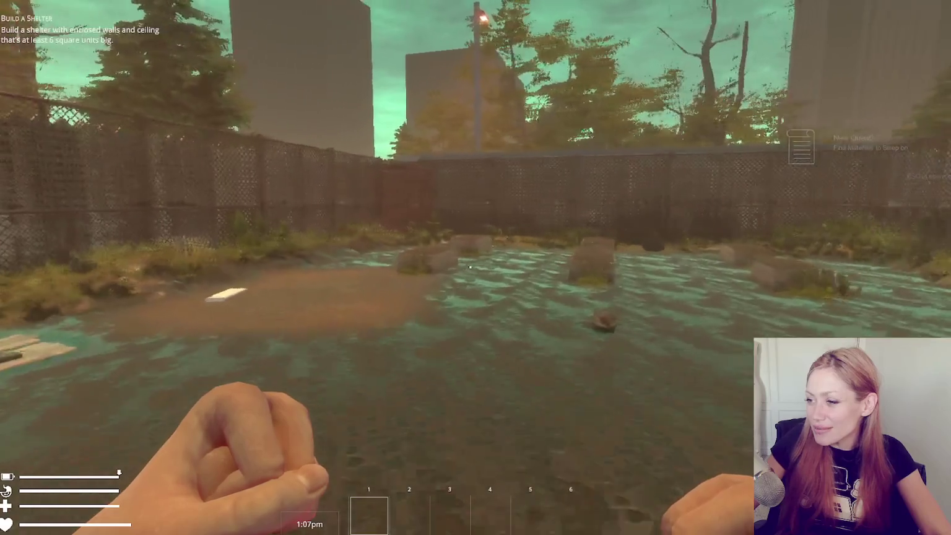
{"action": "key", "text": "w"}
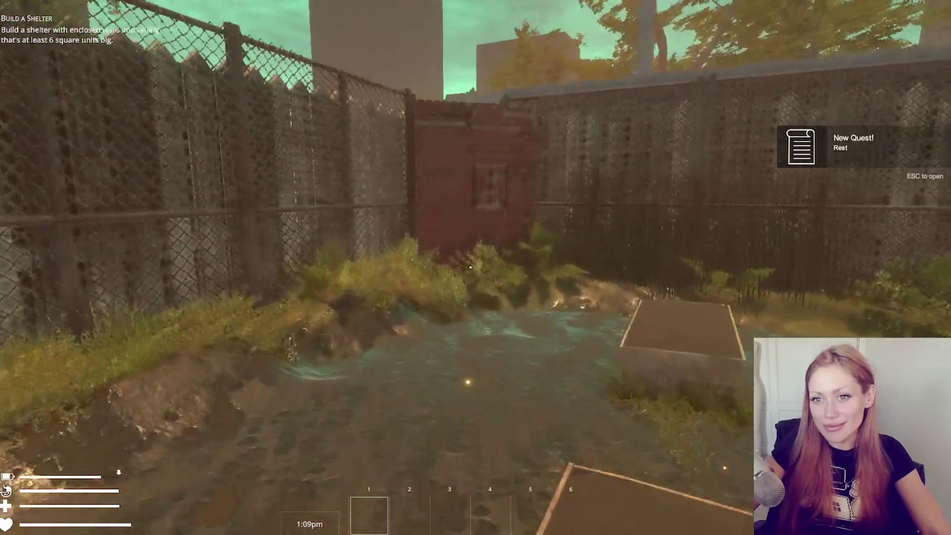
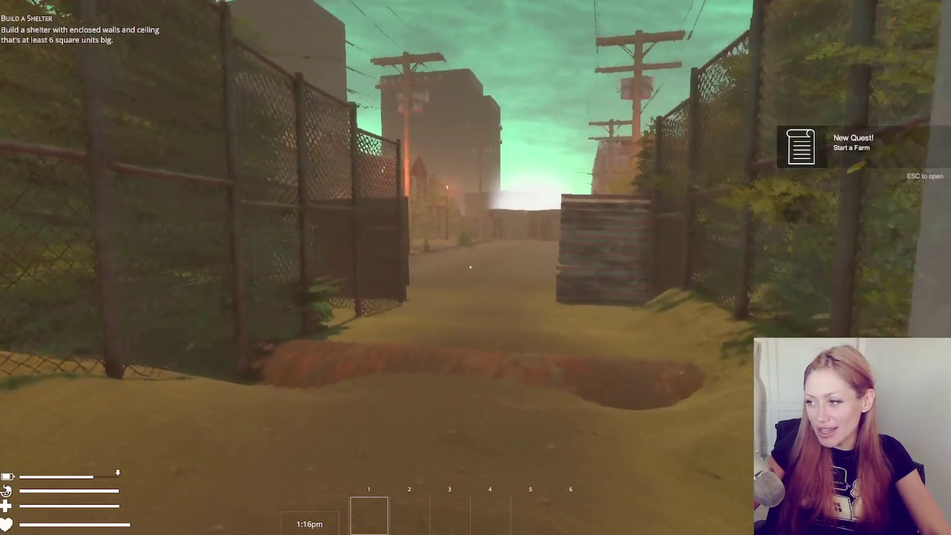
- Walk out of the alley and along the street onto the porch with the red crates
{"action": "key", "text": "w"}
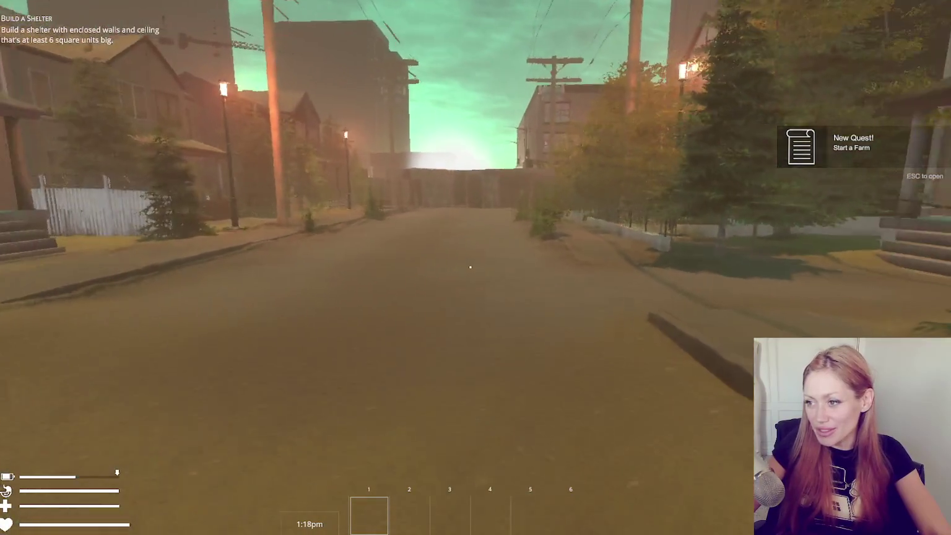
{"action": "key", "text": "w"}
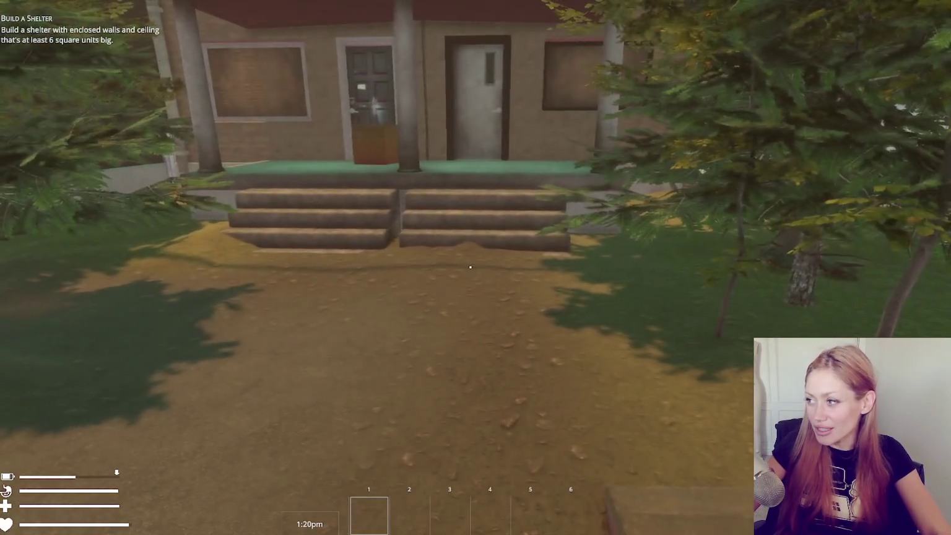
{"action": "key", "text": "w"}
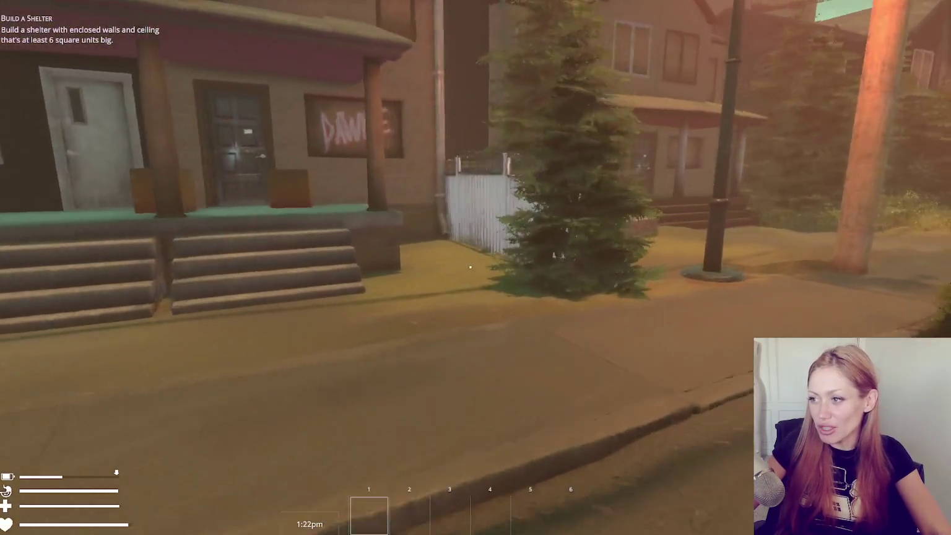
{"action": "key", "text": "w"}
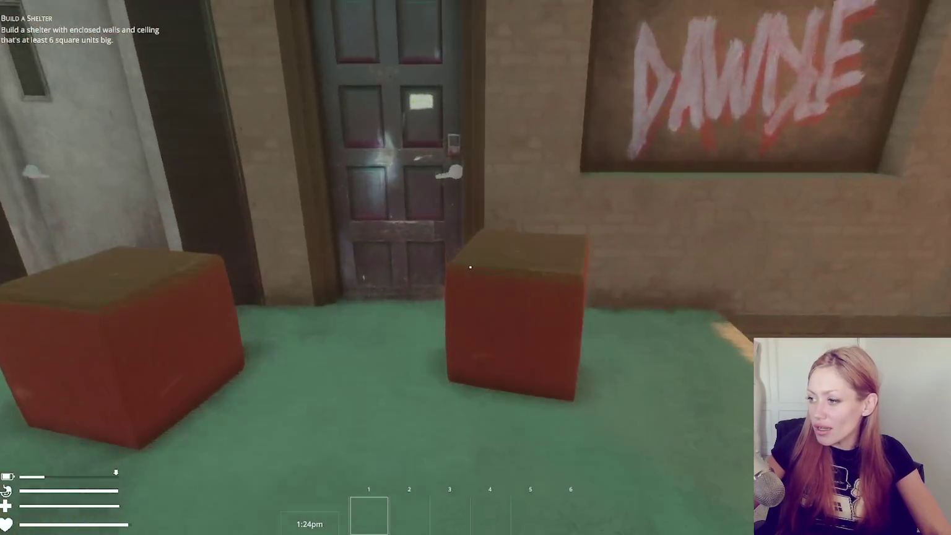
- Smash the red crate, pick up the tomato sapling and put it away
{"action": "left_click", "coordinate": [470, 267]}
{"action": "left_click", "coordinate": [470, 267]}
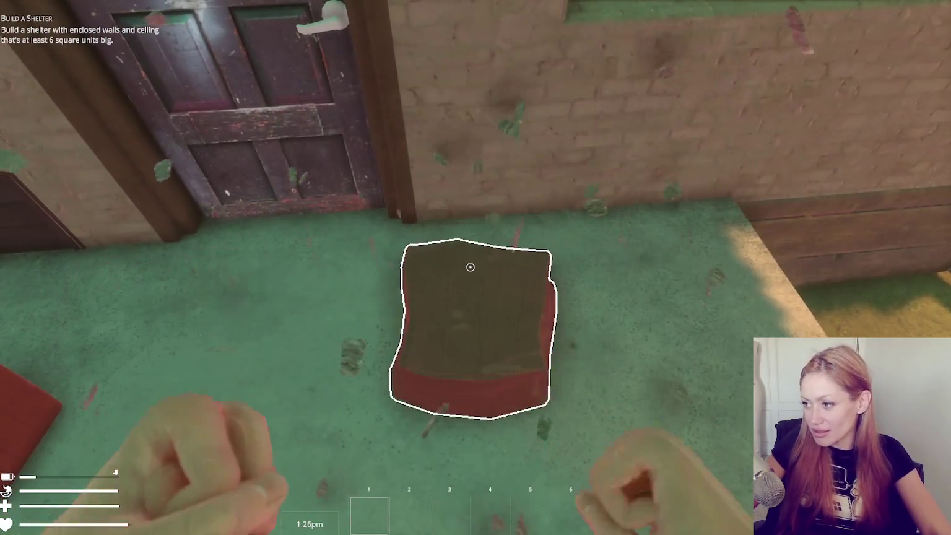
{"action": "left_click", "coordinate": [470, 267]}
{"action": "left_click", "coordinate": [470, 267]}
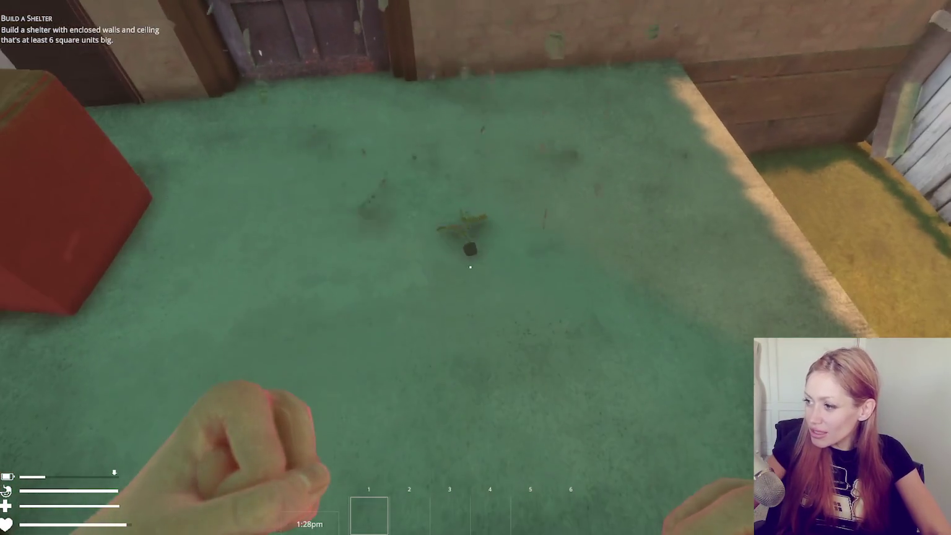
{"action": "key", "text": "e"}
{"action": "key", "text": "w"}
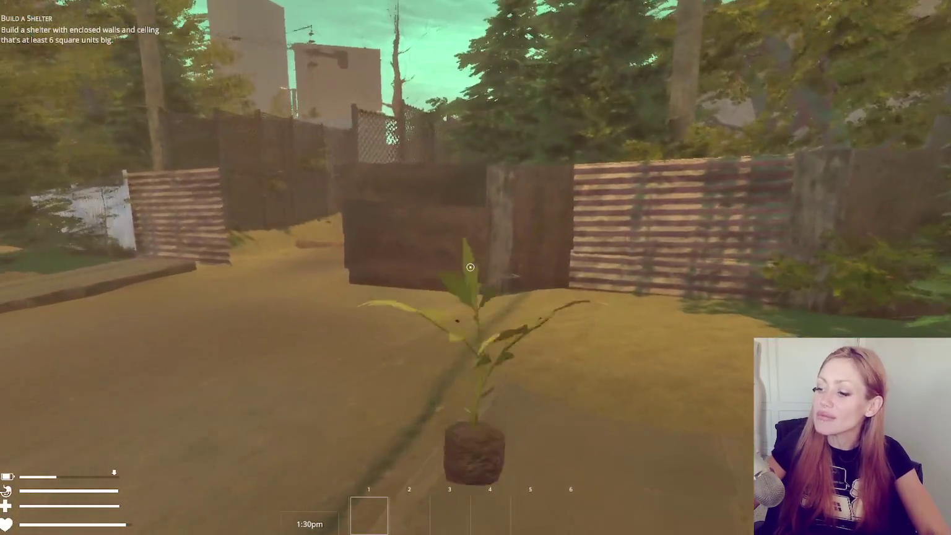
{"action": "key", "text": "r"}
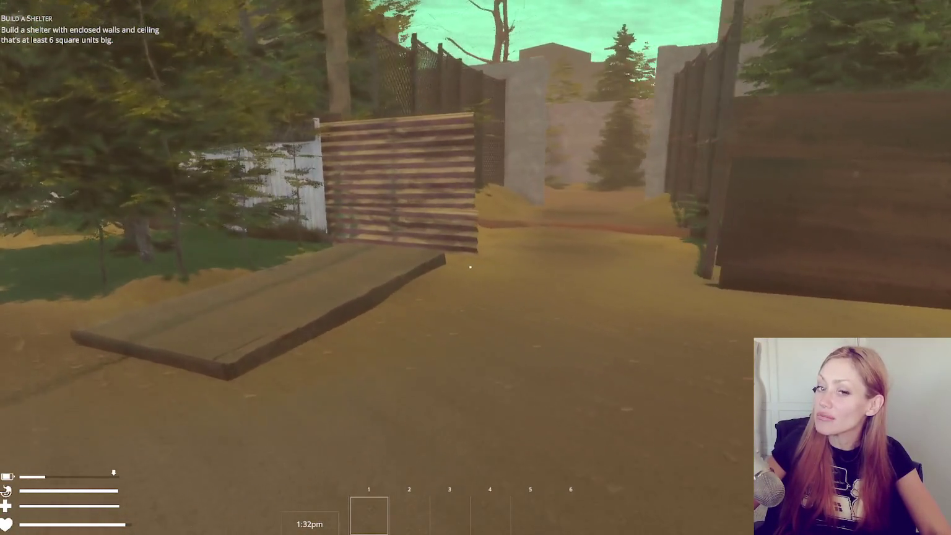
- Cross the yard between the concrete pillars to the wooden door
{"action": "key", "text": "w"}
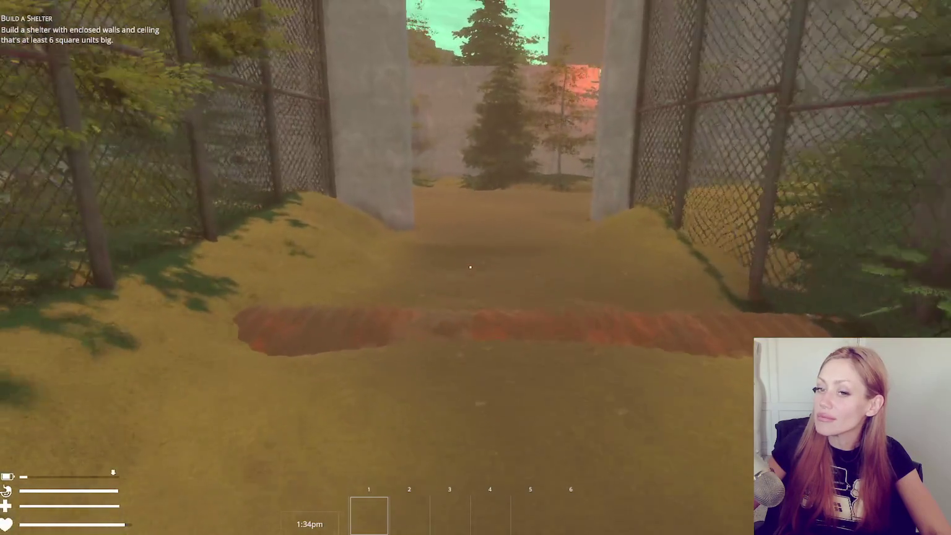
{"action": "key", "text": "w"}
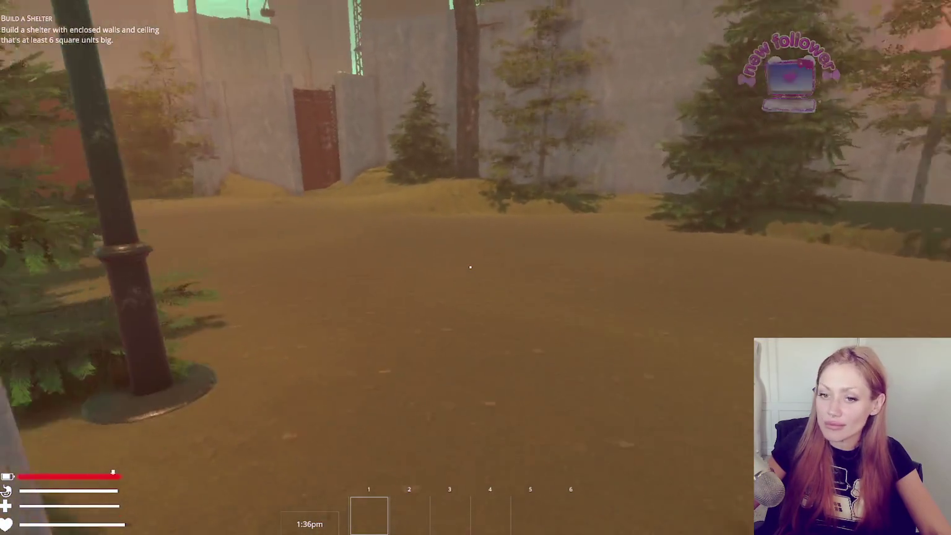
{"action": "key", "text": "w"}
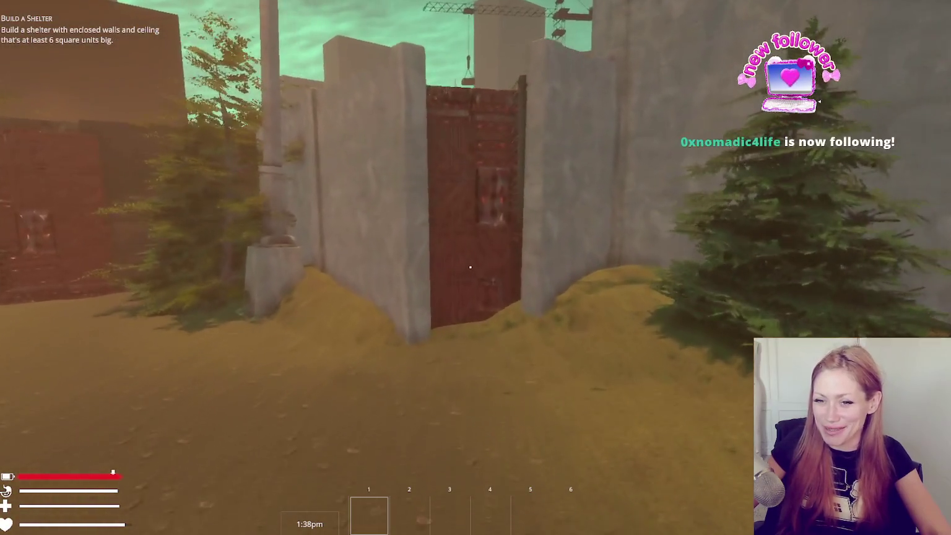
{"action": "key", "text": "w"}
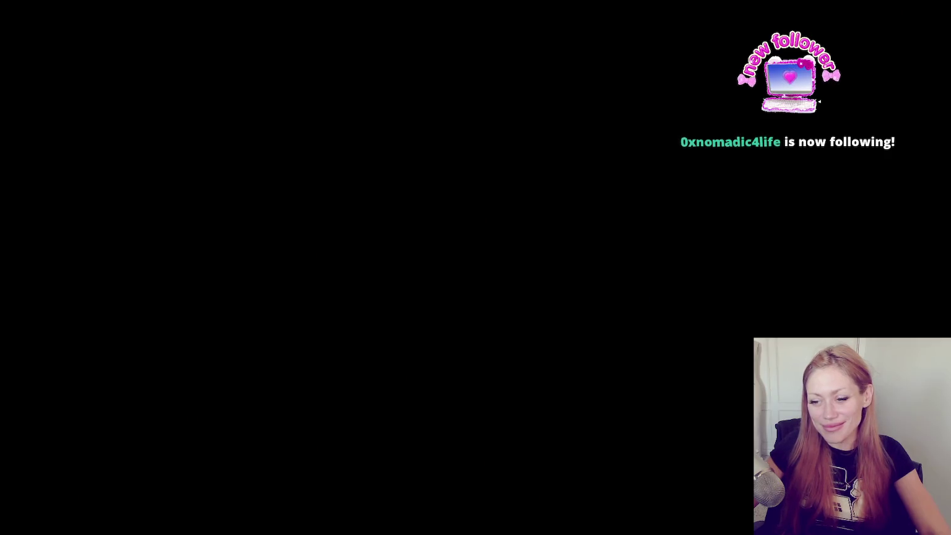
- Walk through the gate and alley onto the street, up to a trash bag
{"action": "key", "text": "w"}
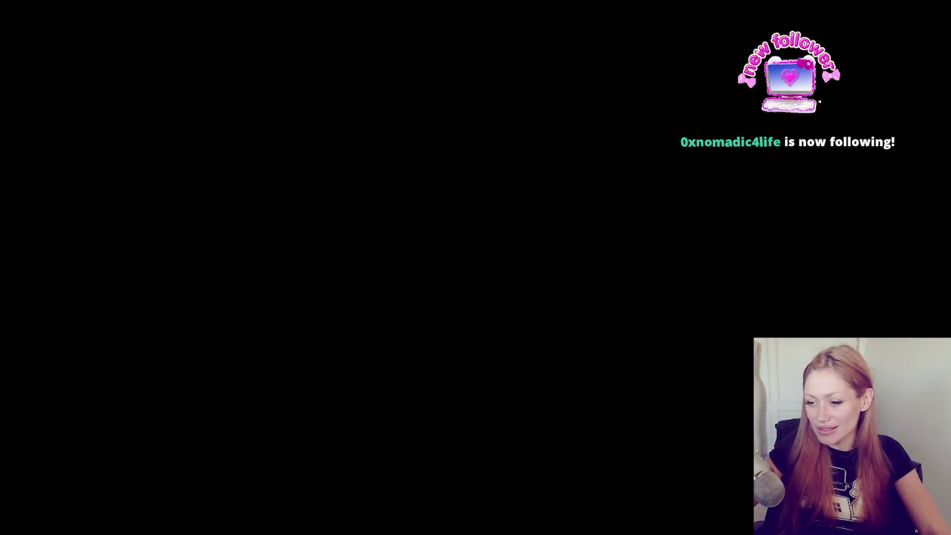
{"action": "key", "text": "w"}
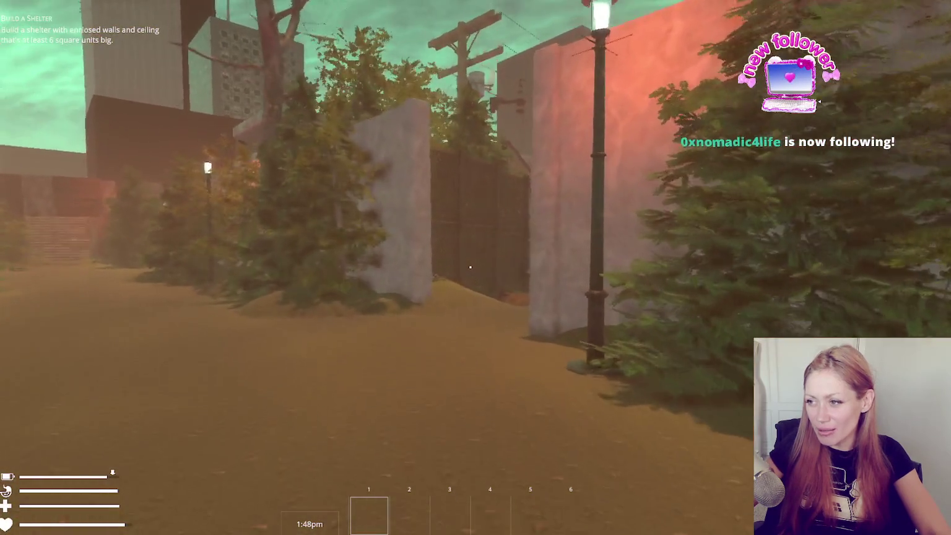
{"action": "key", "text": "w"}
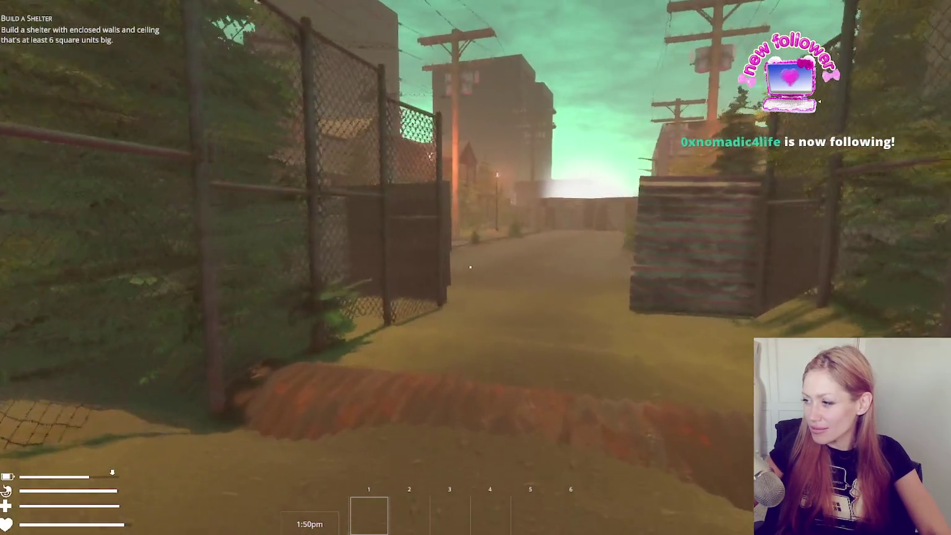
{"action": "key", "text": "w"}
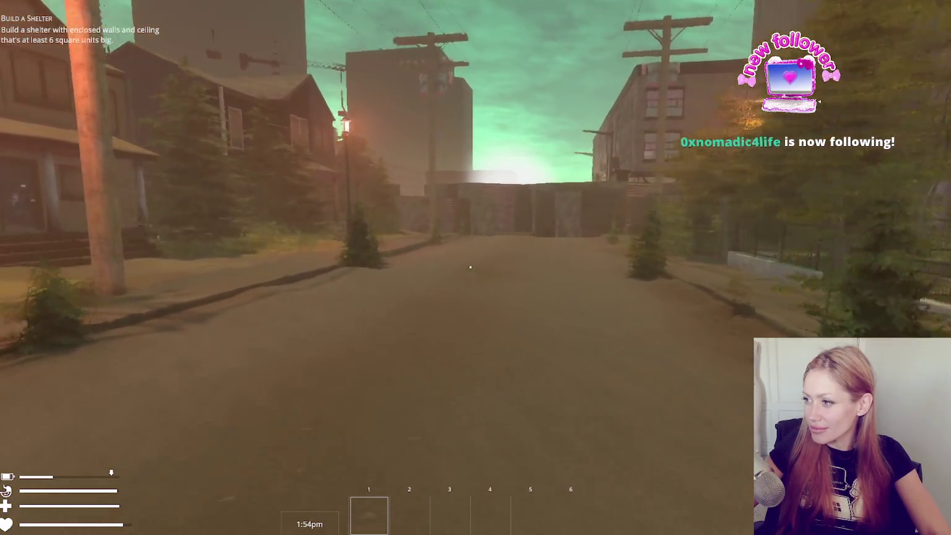
{"action": "key", "text": "w"}
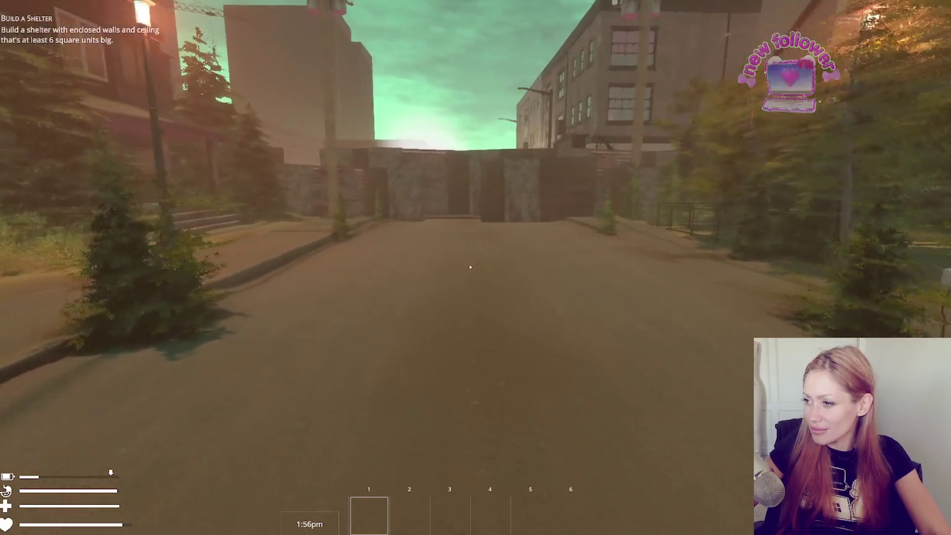
{"action": "key", "text": "w"}
{"action": "key", "text": "w"}
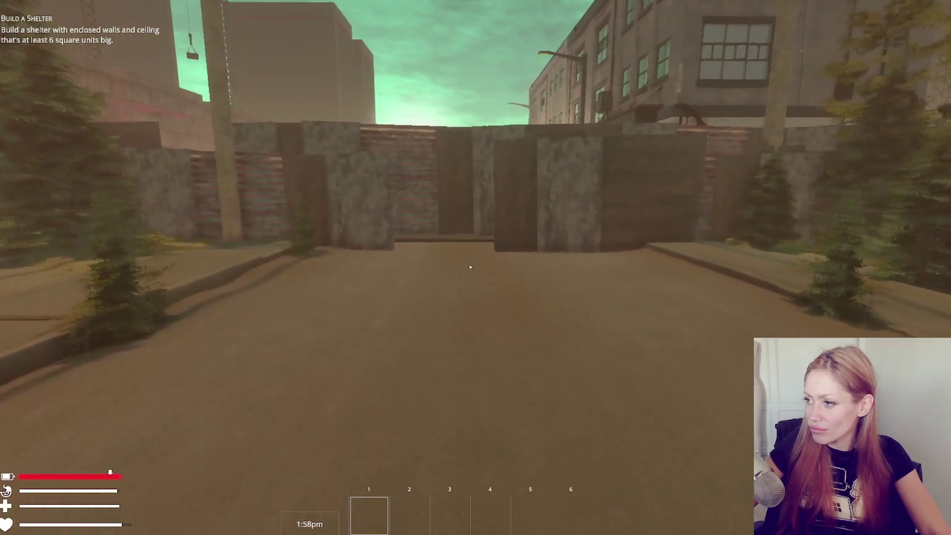
{"action": "key", "text": "w"}
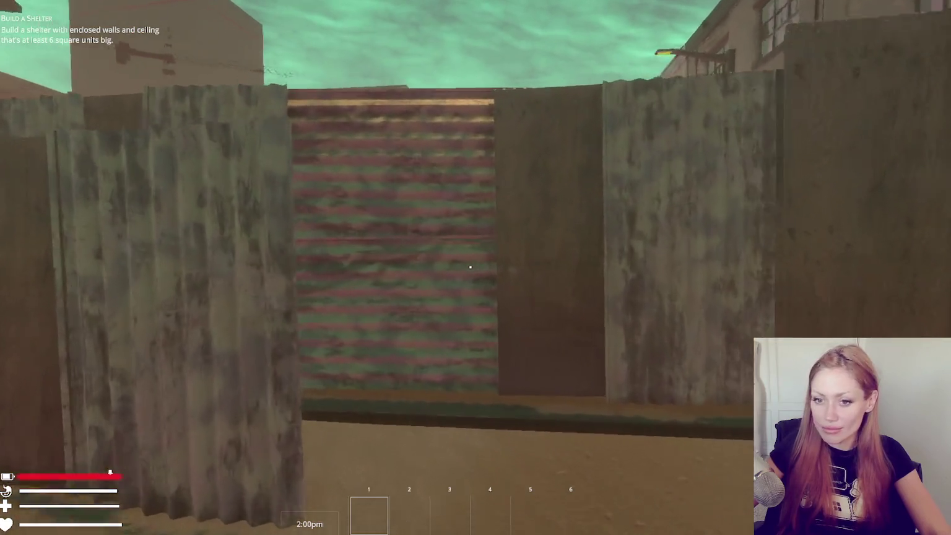
{"action": "key", "text": "w"}
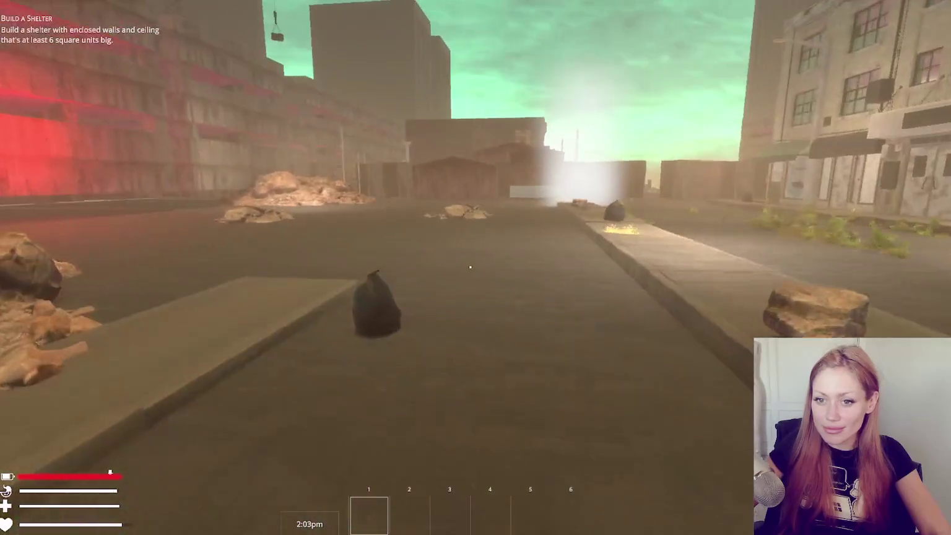
{"action": "key", "text": "w"}
- Punch apart the trash bag and can, collect the Empty Jar, then drop it
{"action": "left_click", "coordinate": [470, 267]}
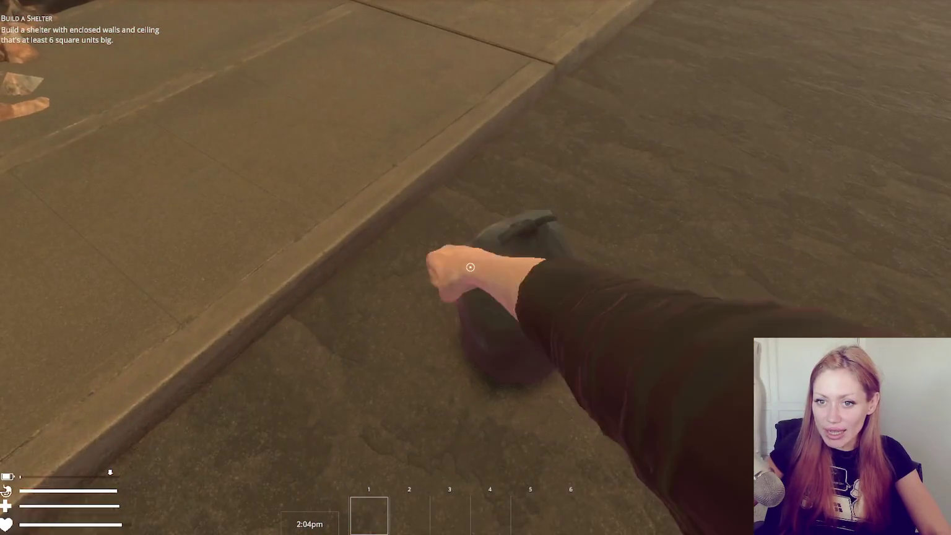
{"action": "left_click", "coordinate": [471, 267]}
{"action": "left_click", "coordinate": [471, 267]}
{"action": "left_click", "coordinate": [471, 266]}
{"action": "left_click", "coordinate": [471, 267]}
{"action": "left_click", "coordinate": [470, 267]}
{"action": "key", "text": "e"}
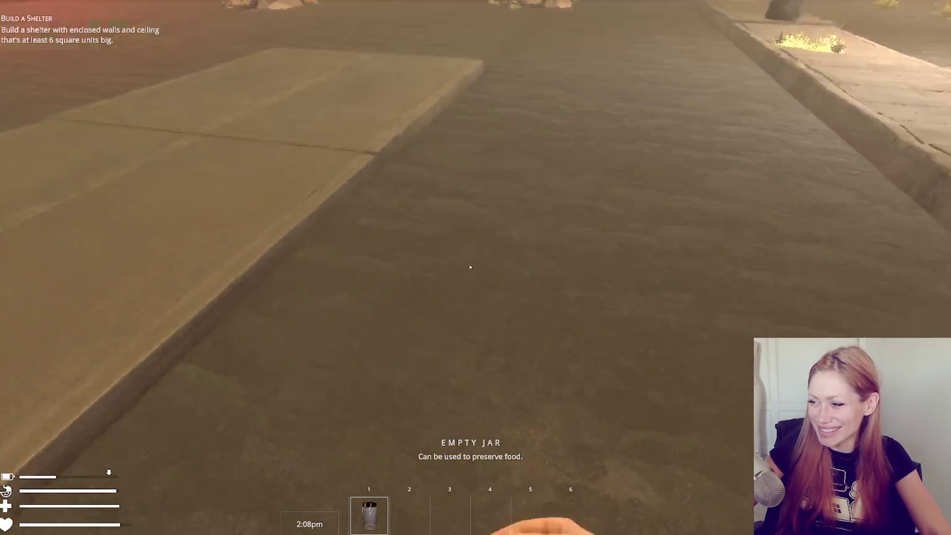
{"action": "key", "text": "q"}
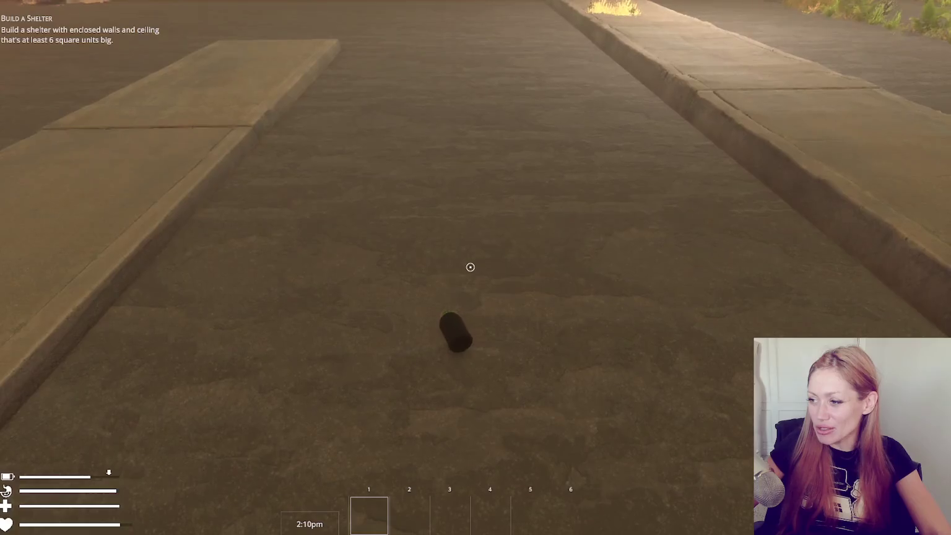
- Walk back down the street, through the gate and alley, to the brown door
{"action": "key", "text": "w"}
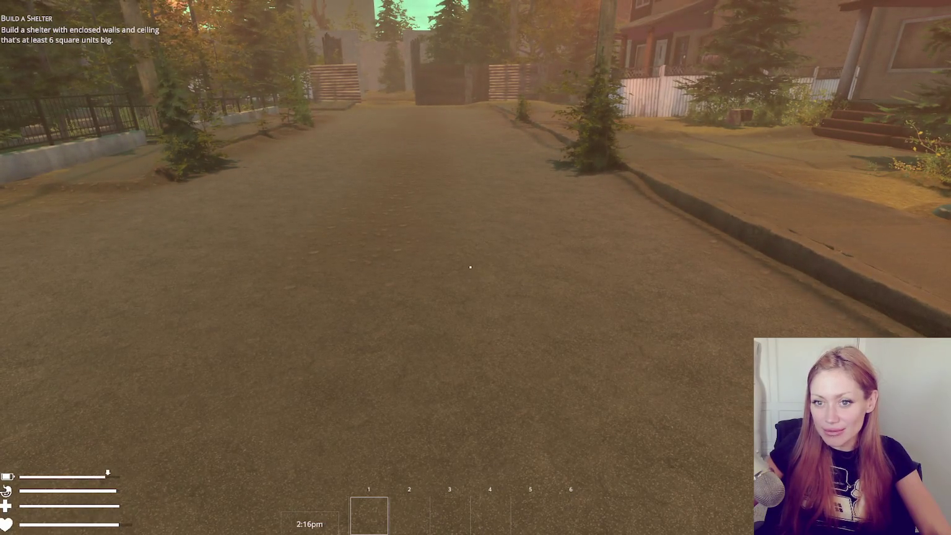
{"action": "left_click", "coordinate": [471, 267]}
{"action": "key", "text": "w"}
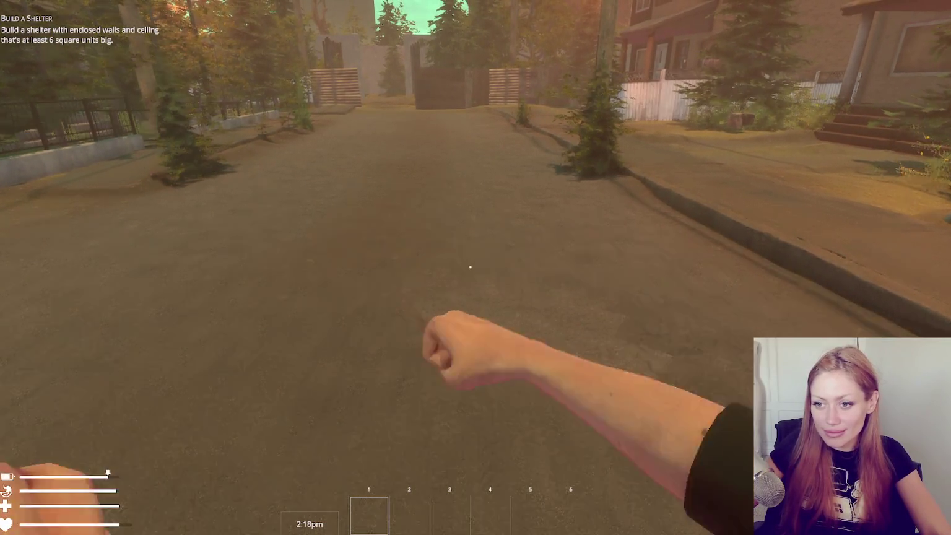
{"action": "key", "text": "w"}
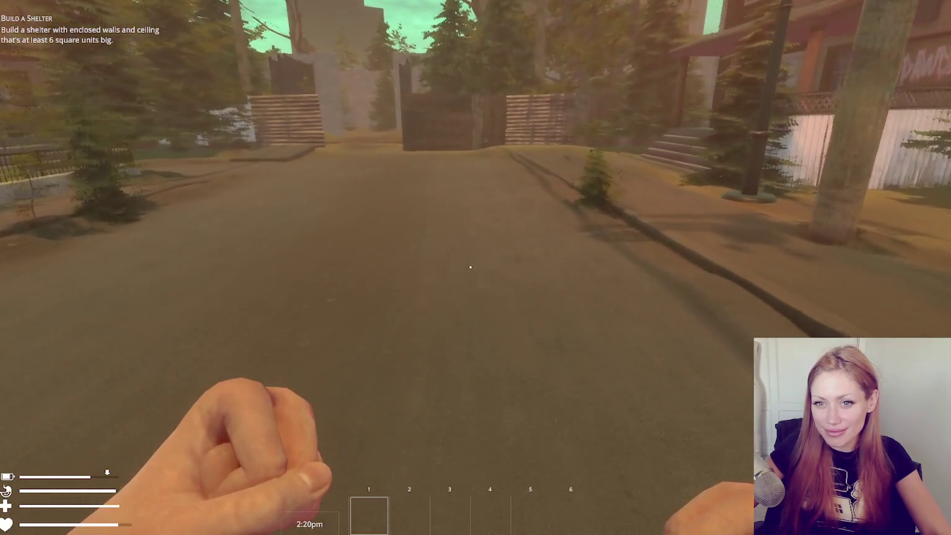
{"action": "key", "text": "w"}
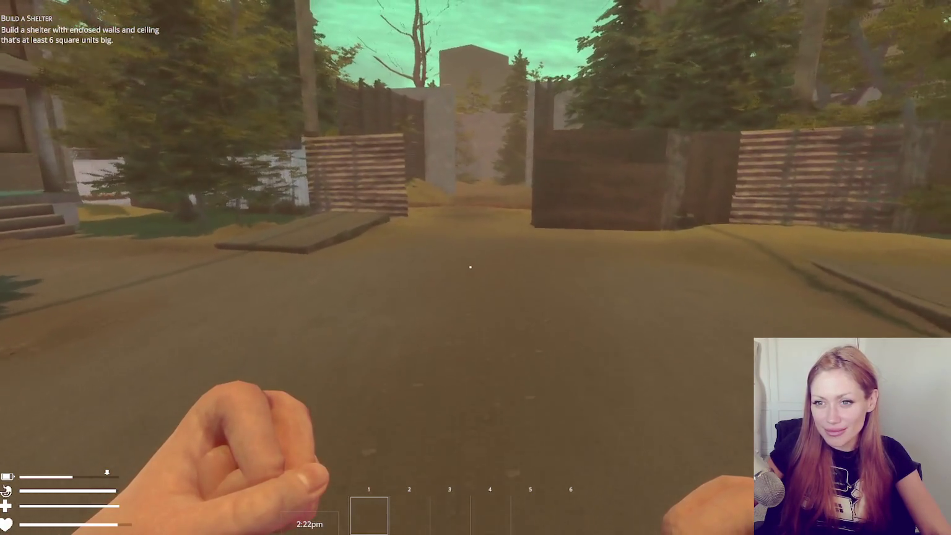
{"action": "key", "text": "w"}
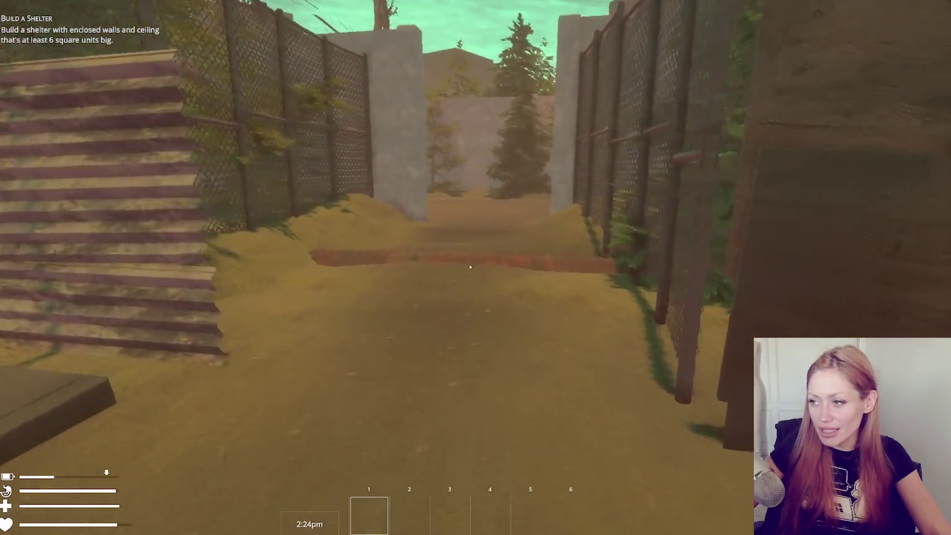
{"action": "key", "text": "w"}
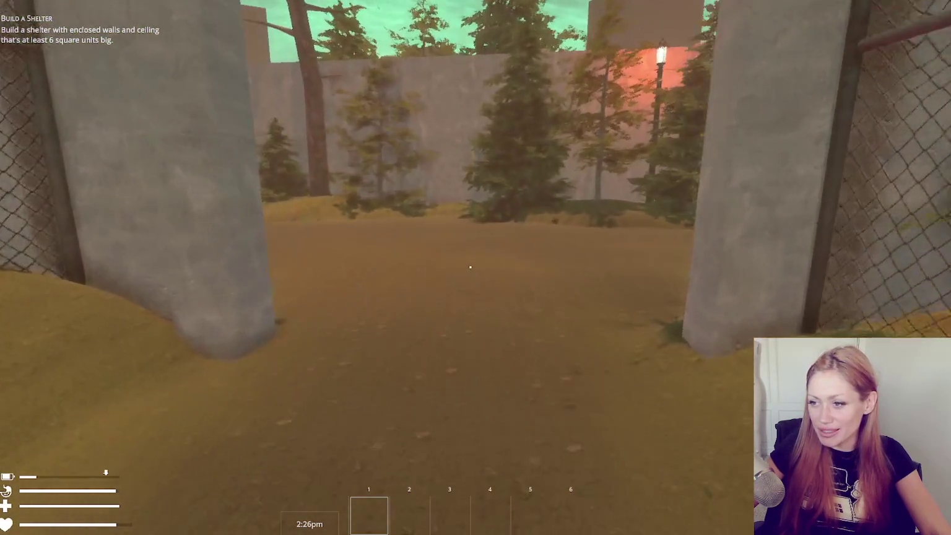
{"action": "key", "text": "w"}
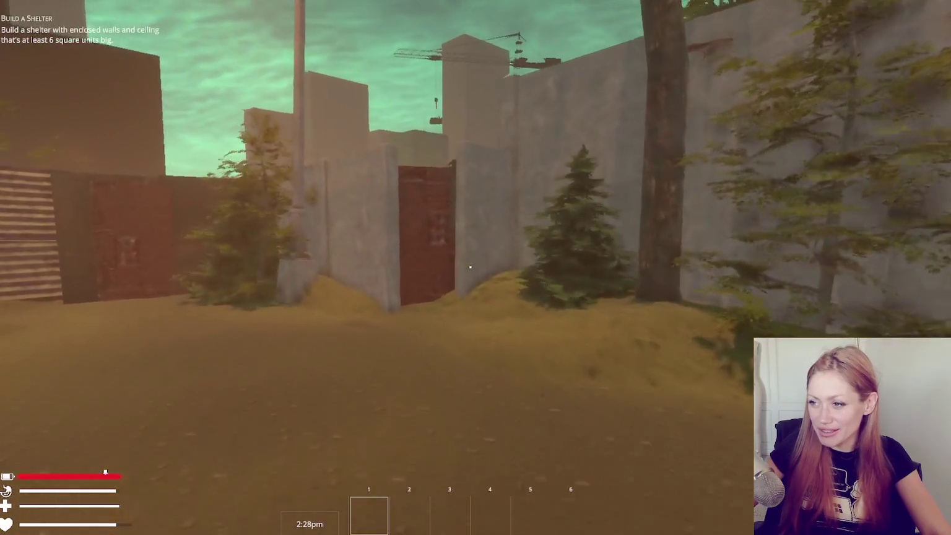
{"action": "key", "text": "w"}
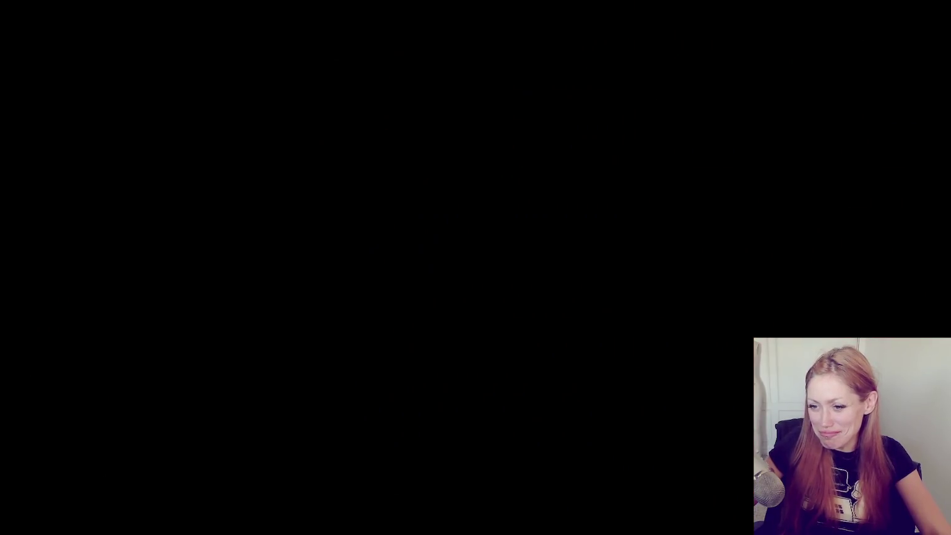
- Pass through the red container door and walk the streets to try grabbing a curbside rock
{"action": "key", "text": "w"}
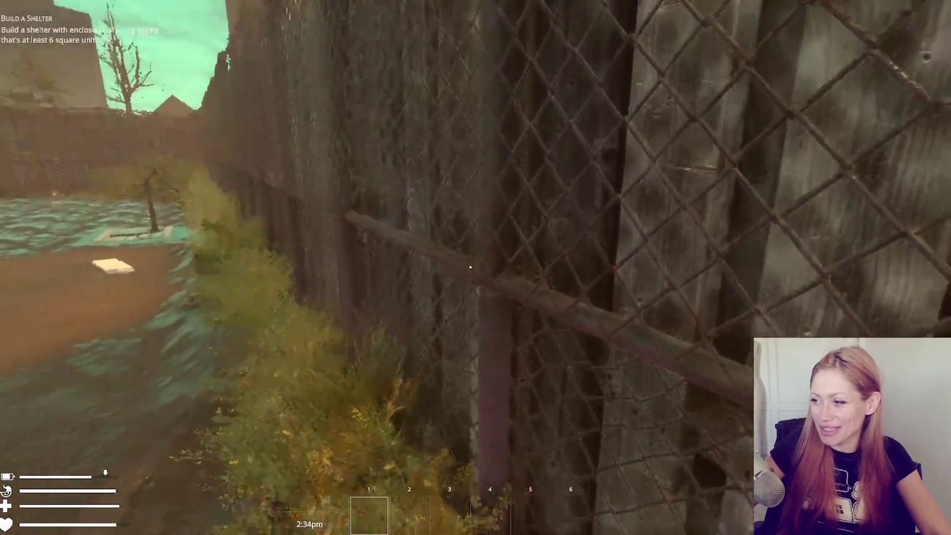
{"action": "key", "text": "e"}
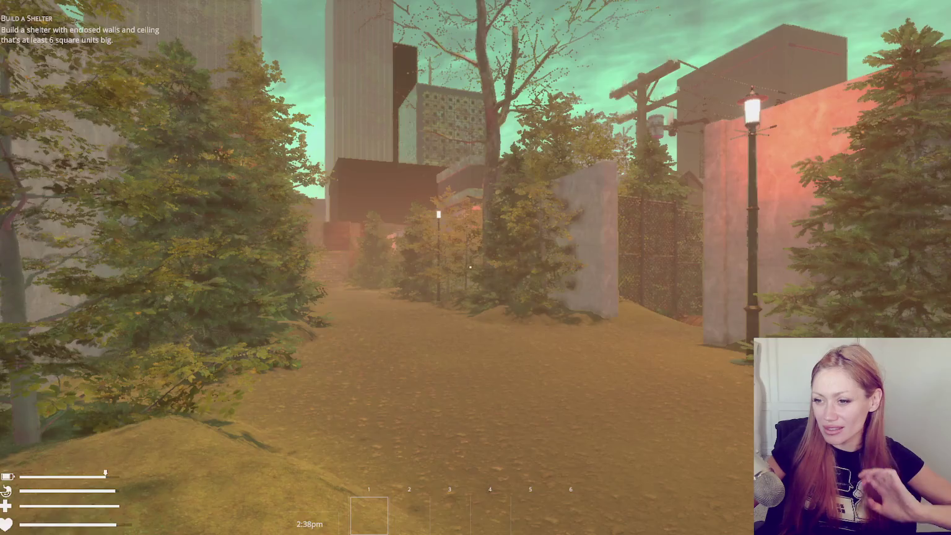
{"action": "key", "text": "w"}
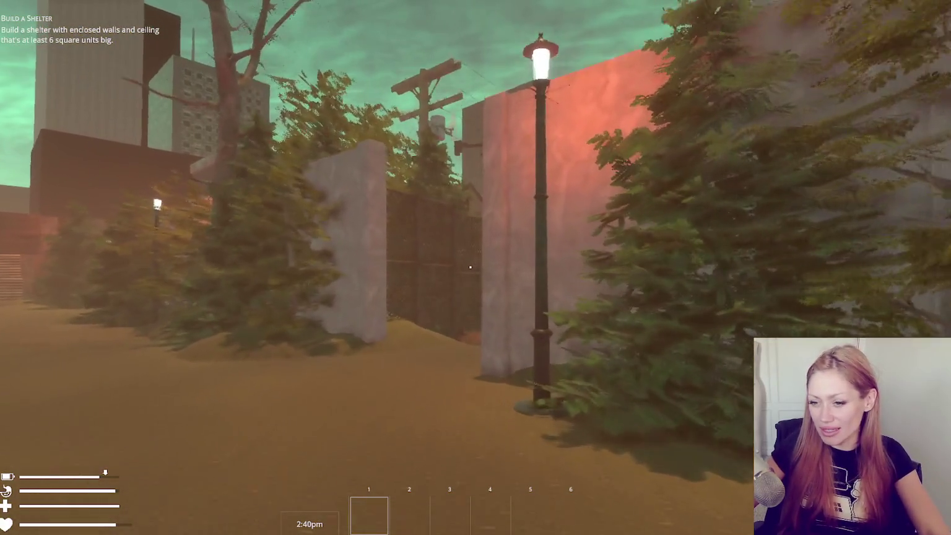
{"action": "key", "text": "w"}
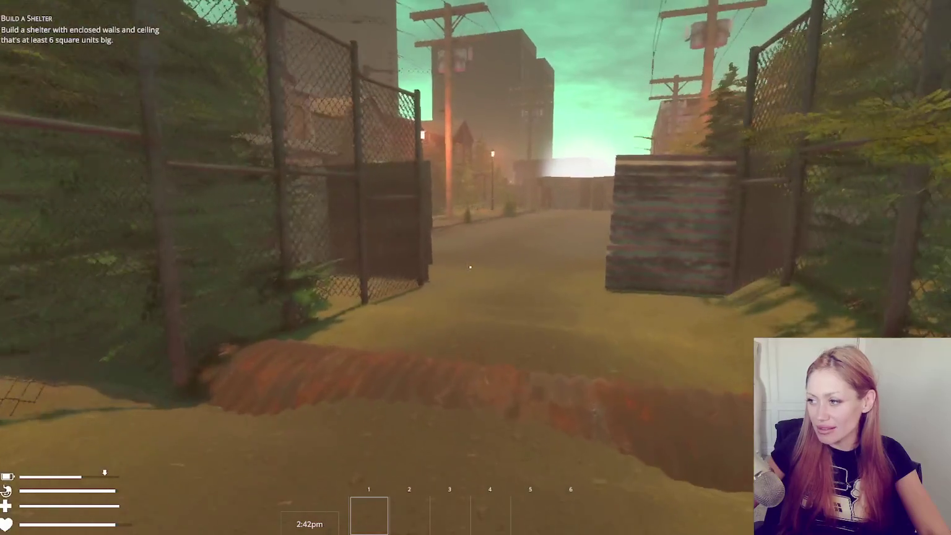
{"action": "key", "text": "w"}
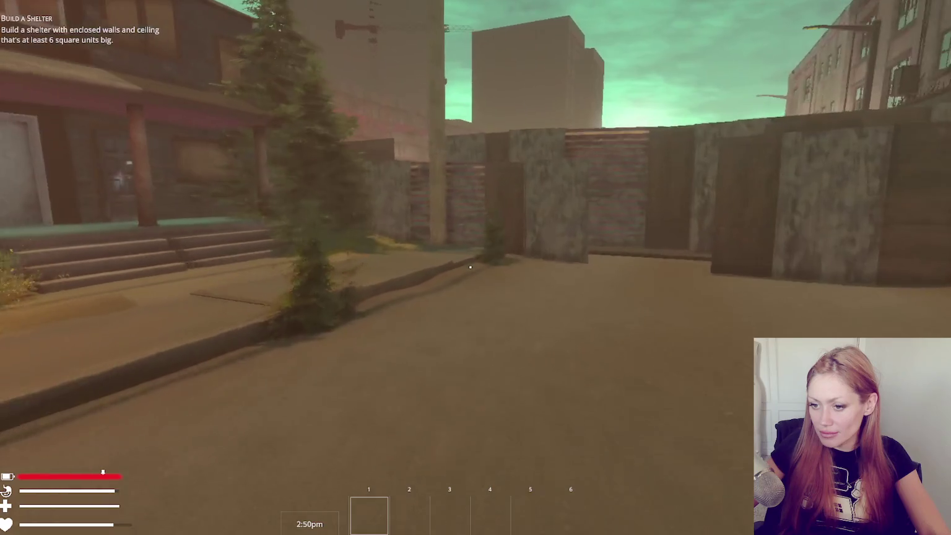
{"action": "key", "text": "w"}
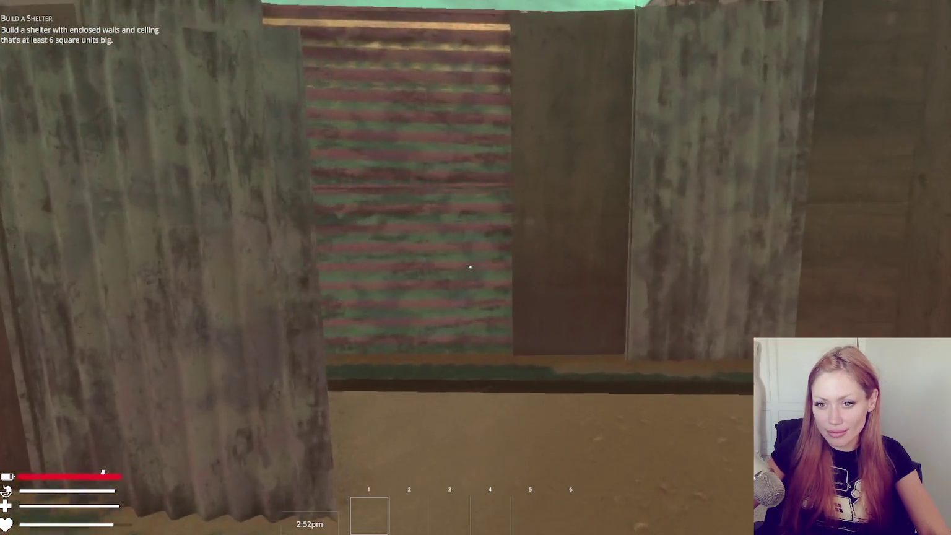
{"action": "key", "text": "w"}
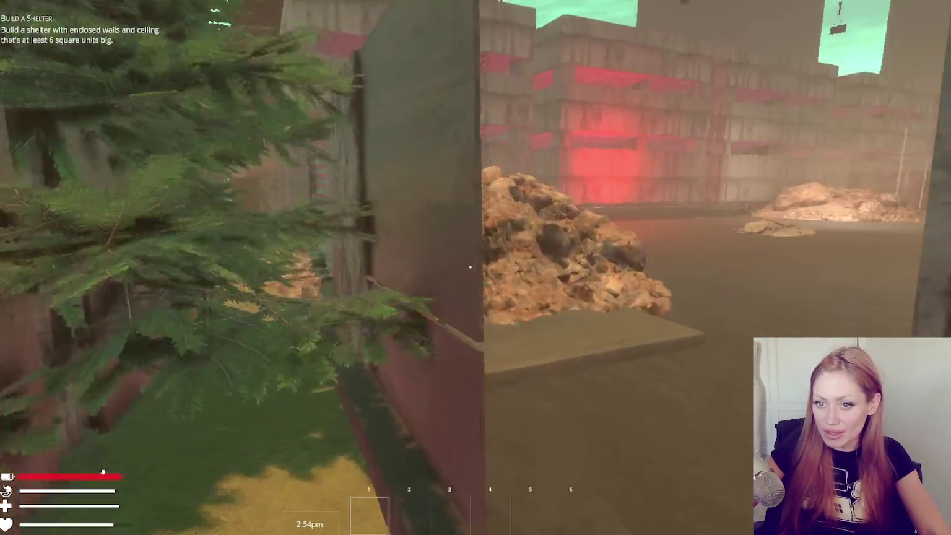
{"action": "key", "text": "w"}
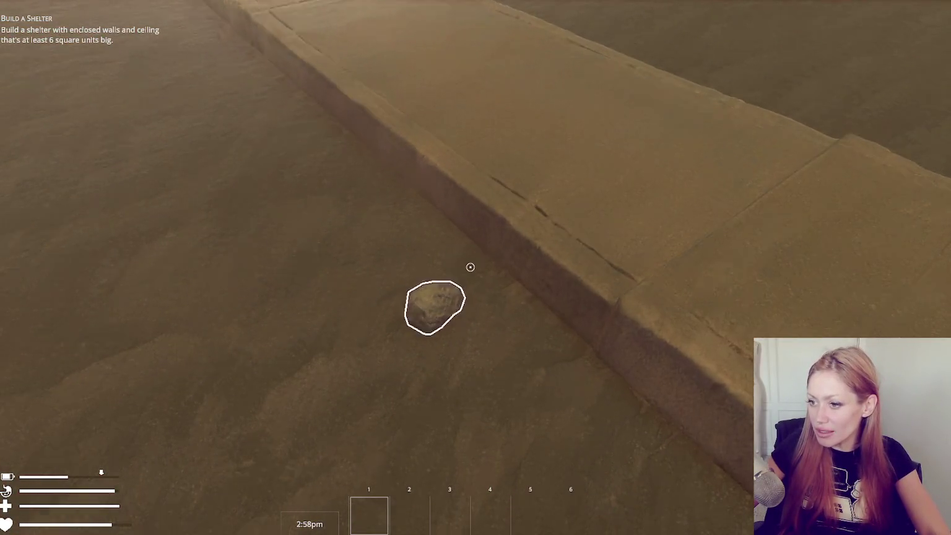
{"action": "left_click", "coordinate": [471, 267]}
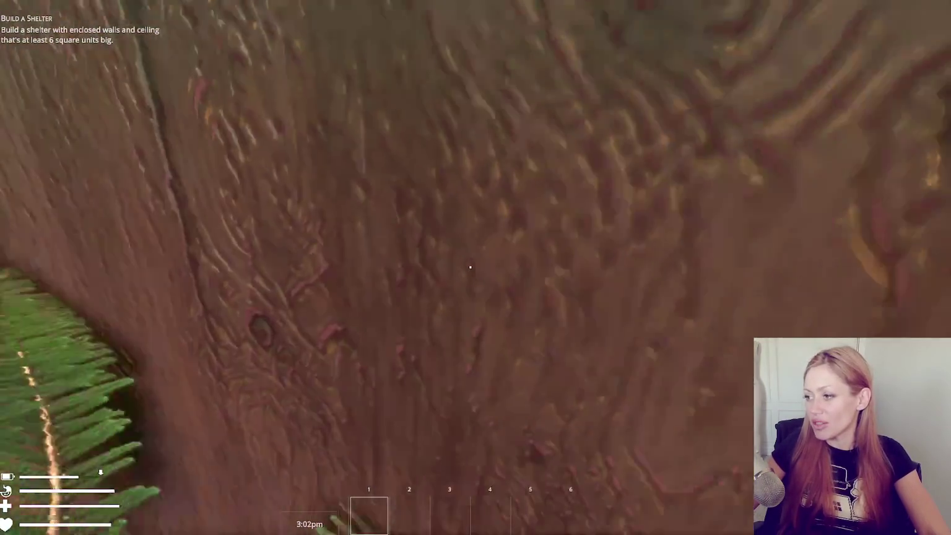
- Walk past the concrete pillars through the wooden door into the garden, then pause to view stats
{"action": "key", "text": "w"}
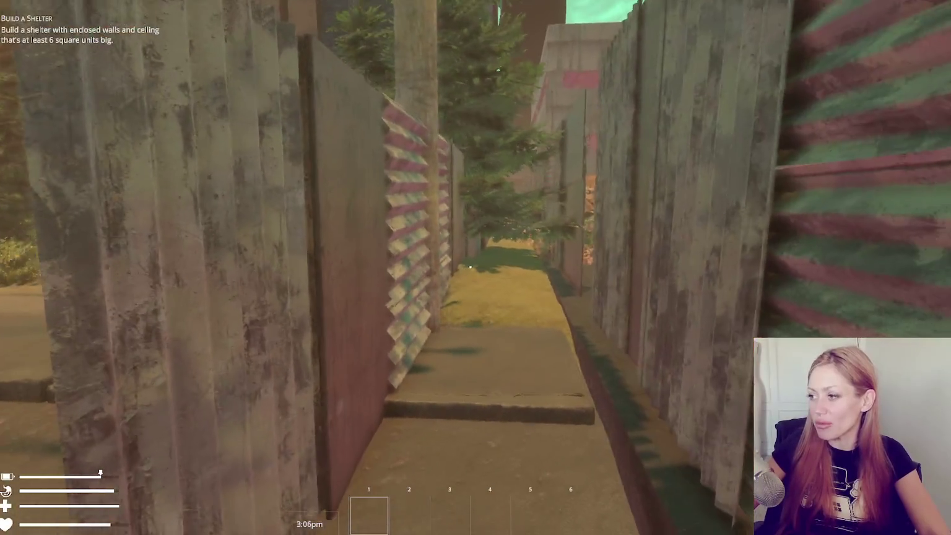
{"action": "key", "text": "w"}
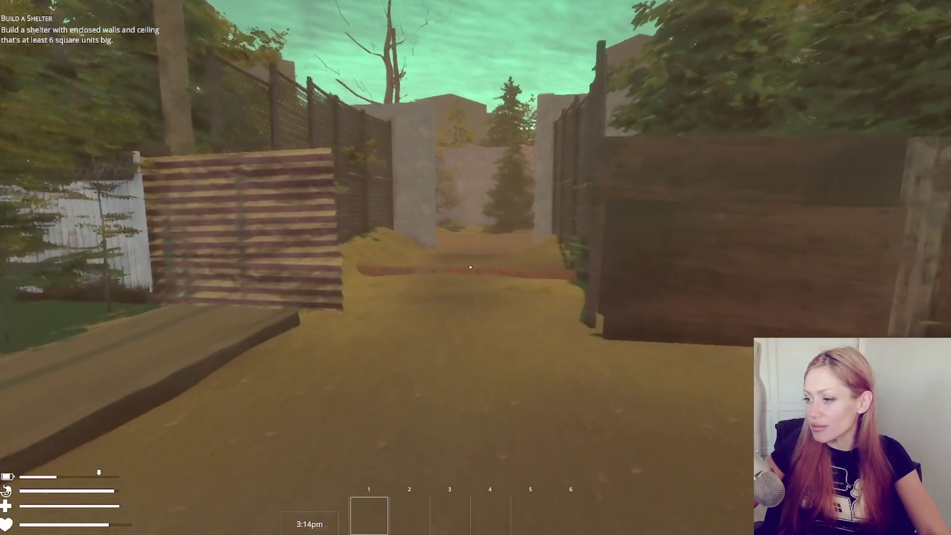
{"action": "key", "text": "w"}
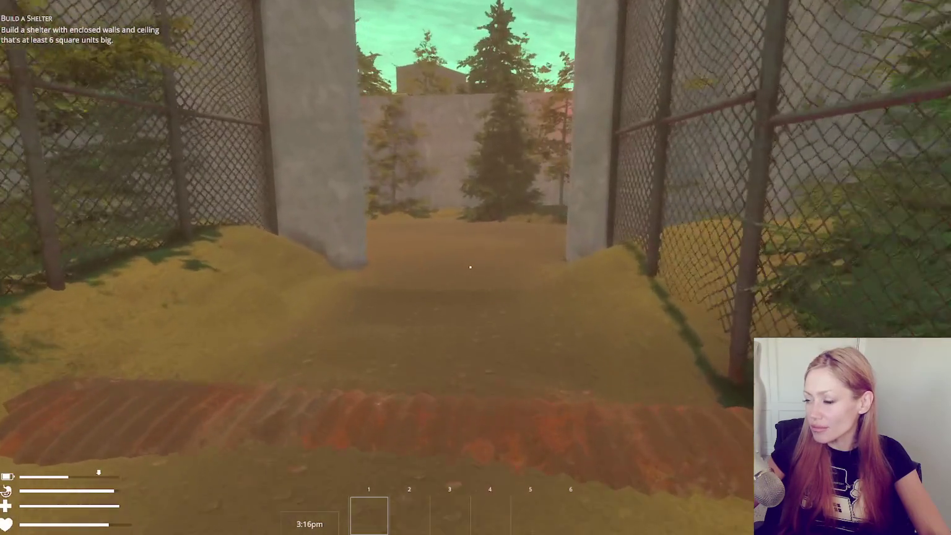
{"action": "key", "text": "w"}
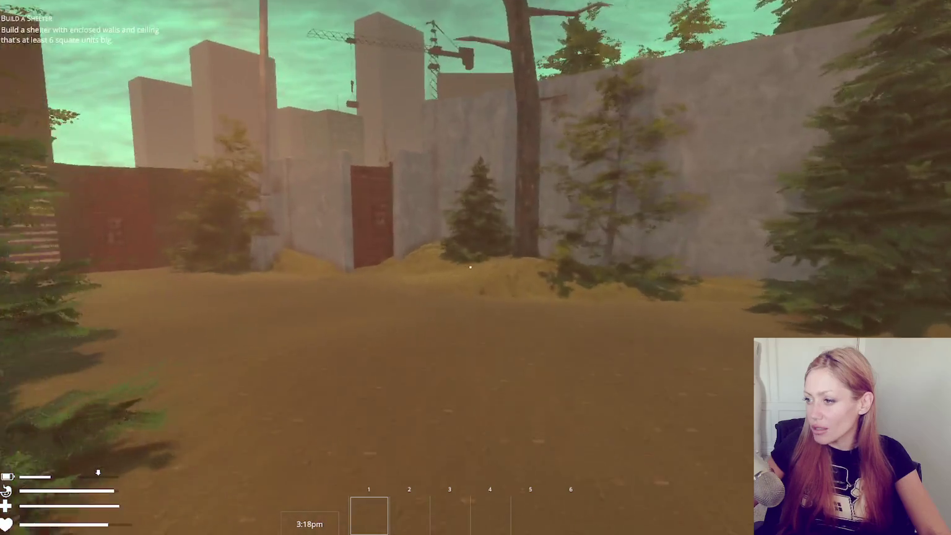
{"action": "key", "text": "w"}
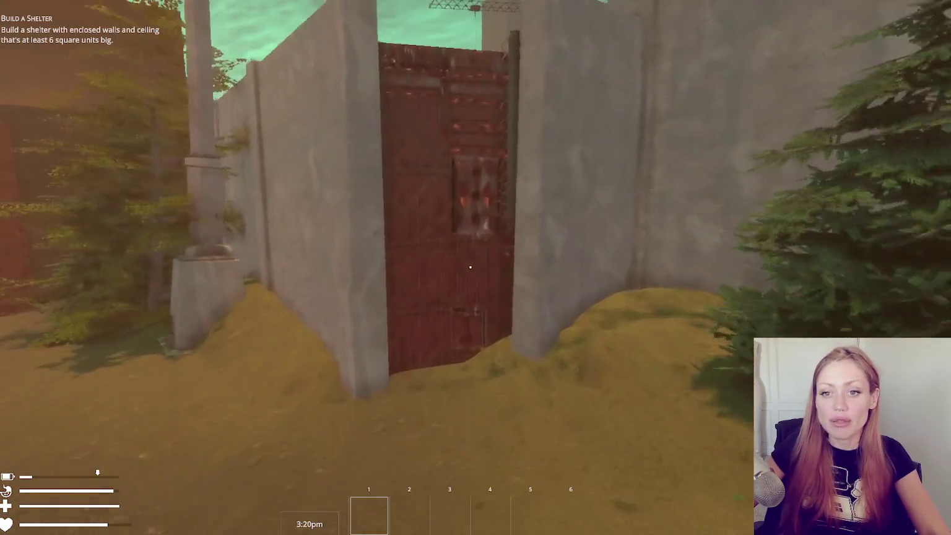
{"action": "key", "text": "w"}
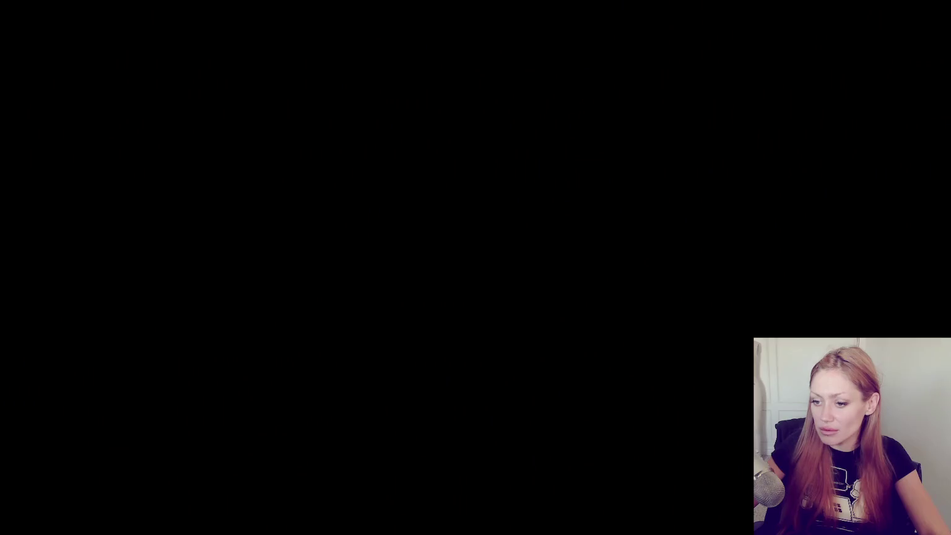
{"action": "key", "text": "w"}
{"action": "key", "text": "w"}
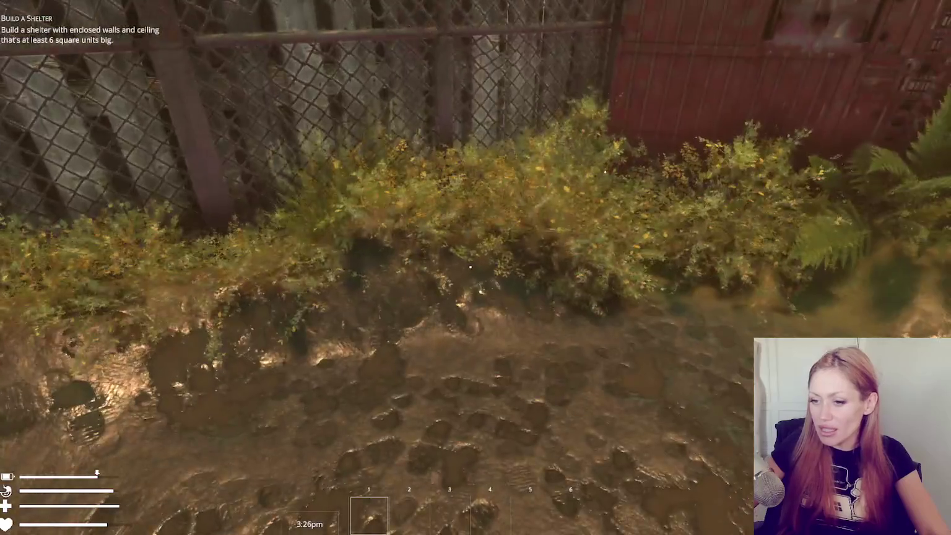
{"action": "key", "text": "Escape"}
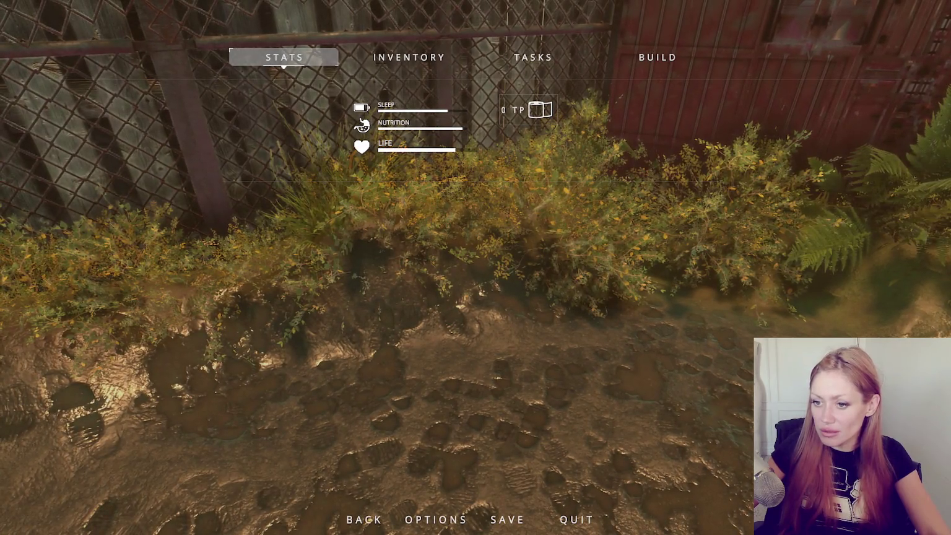
- Glance at FixedUpdate and ClearRaycast in Raycast.cs, then go back to the game and unpause
{"action": "key", "text": "alt+Tab"}
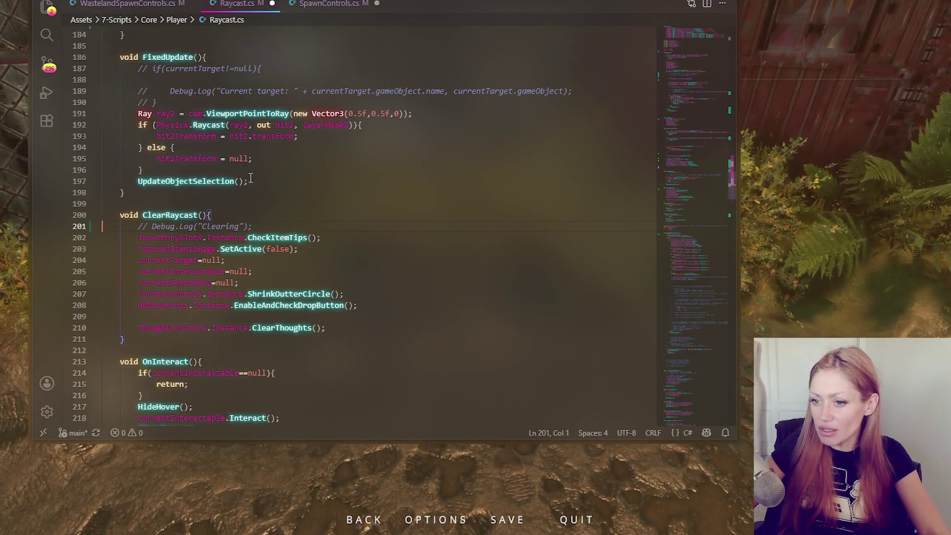
{"action": "key", "text": "alt+Tab"}
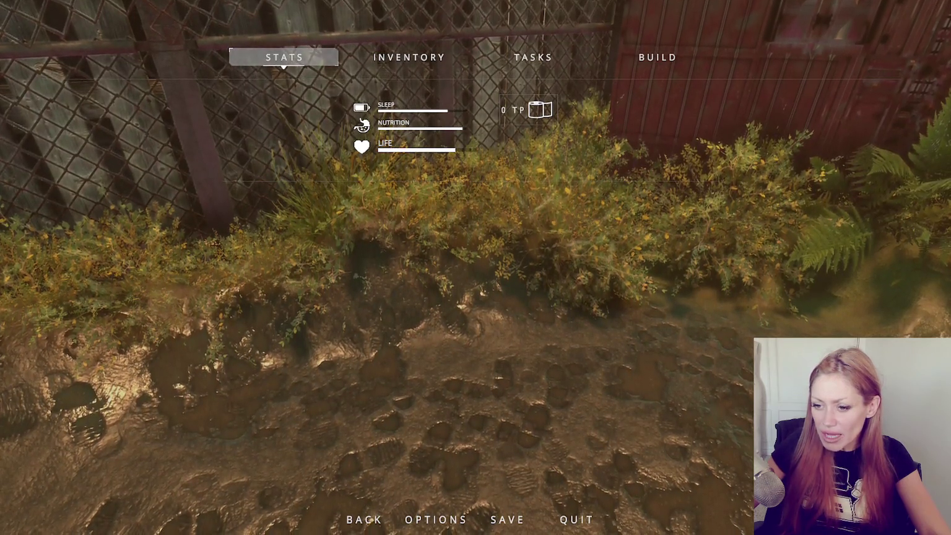
{"action": "key", "text": "alt+Tab"}
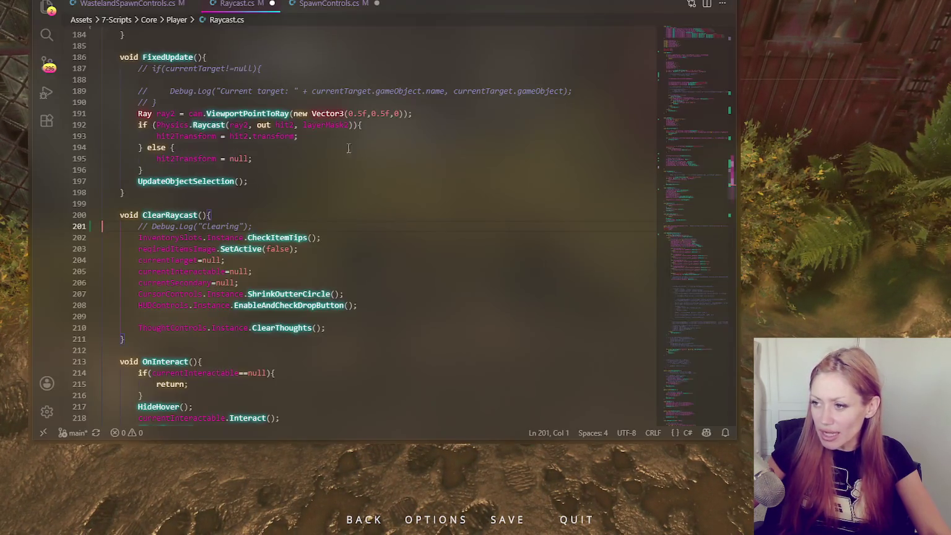
{"action": "left_click", "coordinate": [876, 282]}
{"action": "key", "text": "Escape"}
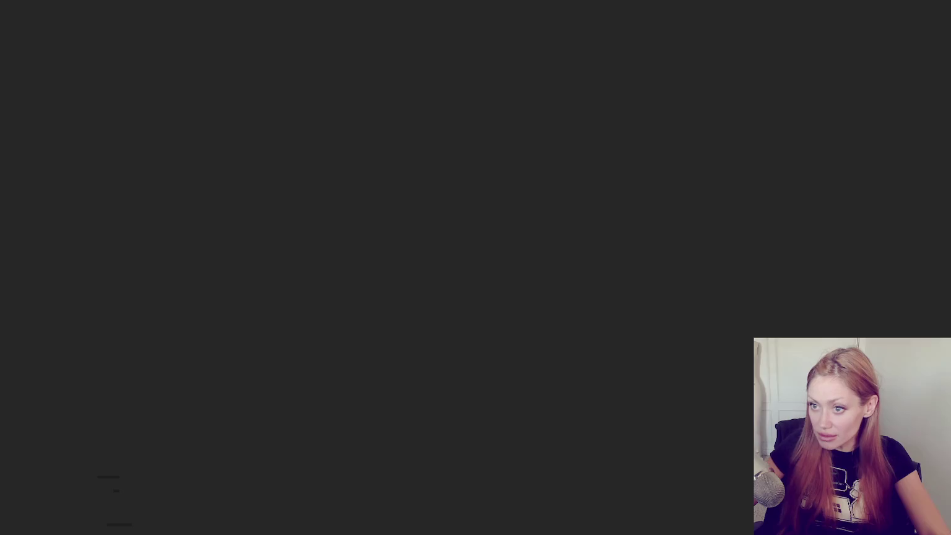
- Walk through the fenced alley and down the wide street past the shelter
{"action": "key", "text": "w"}
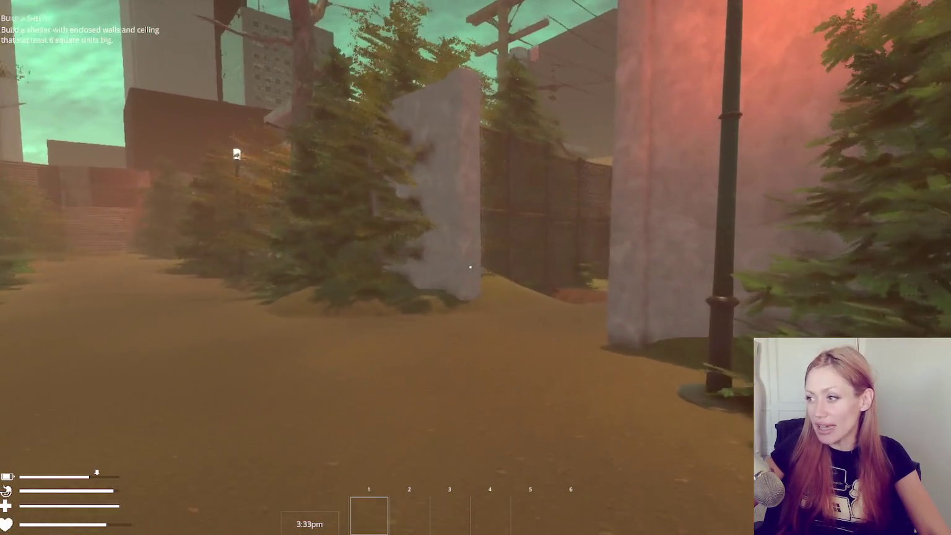
{"action": "key", "text": "w"}
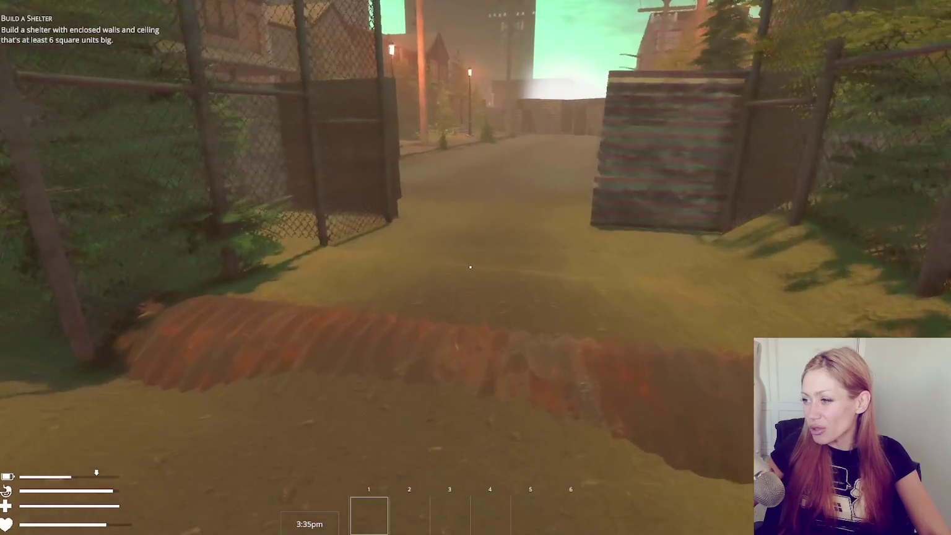
{"action": "key", "text": "w"}
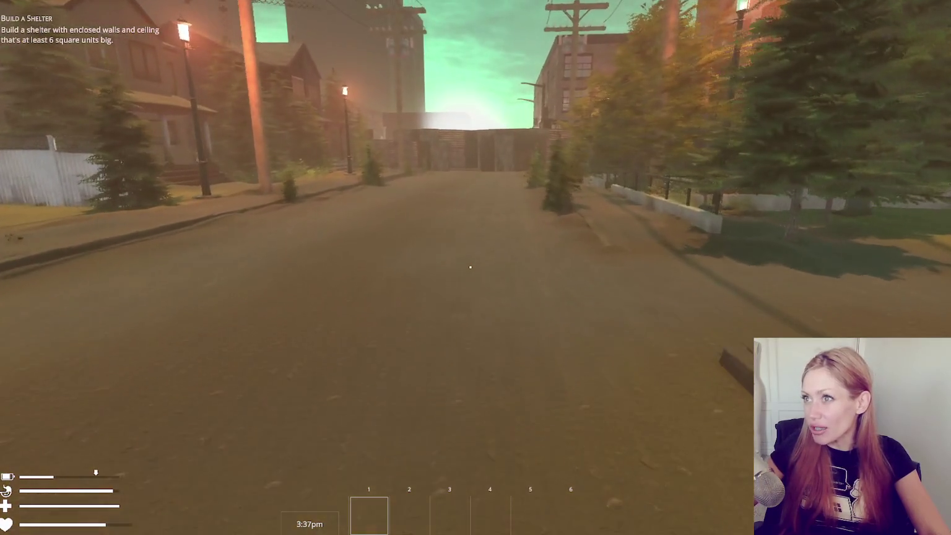
{"action": "key", "text": "w"}
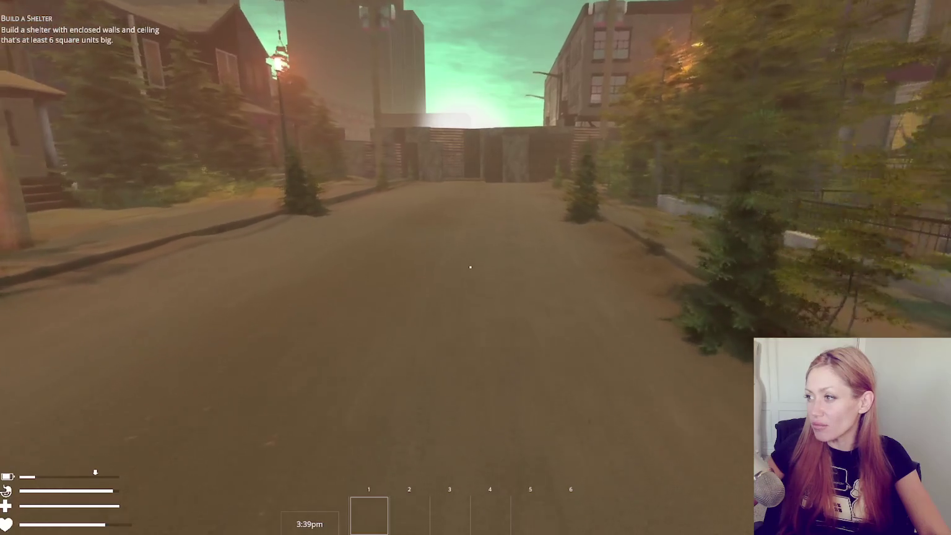
{"action": "key", "text": "w"}
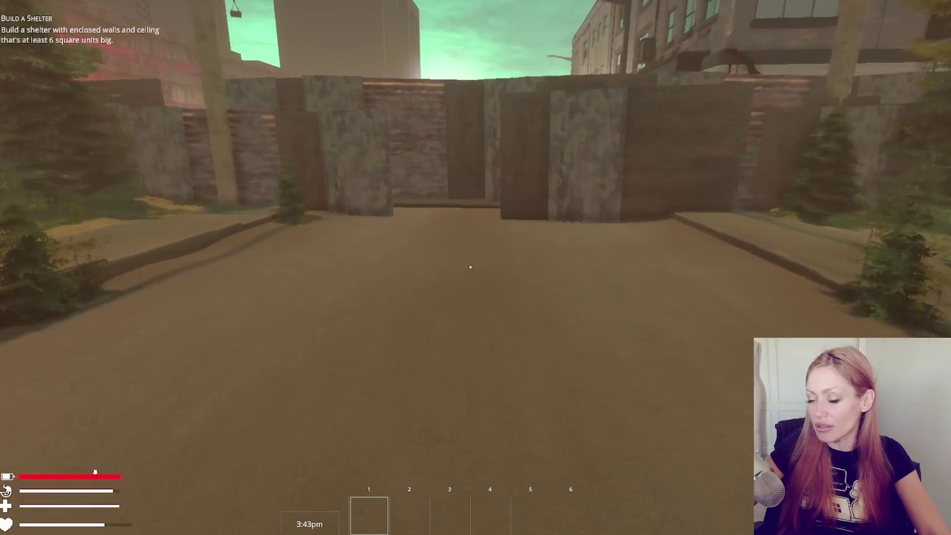
{"action": "key", "text": "w"}
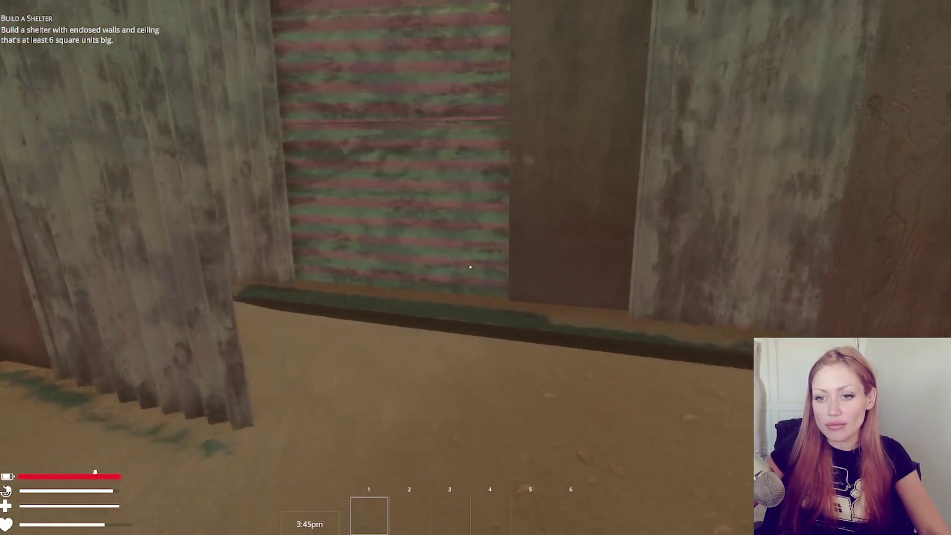
{"action": "key", "text": "w"}
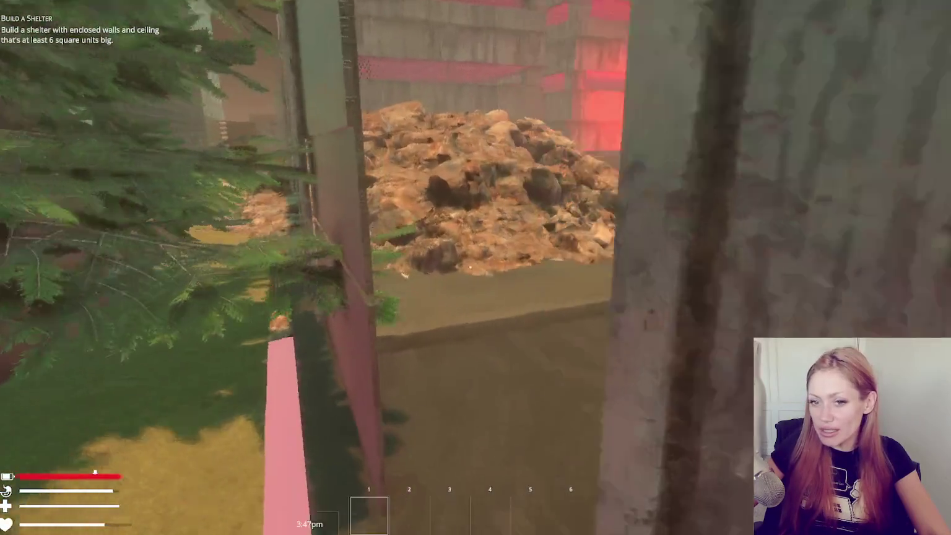
{"action": "key", "text": "w"}
{"action": "key", "text": "w"}
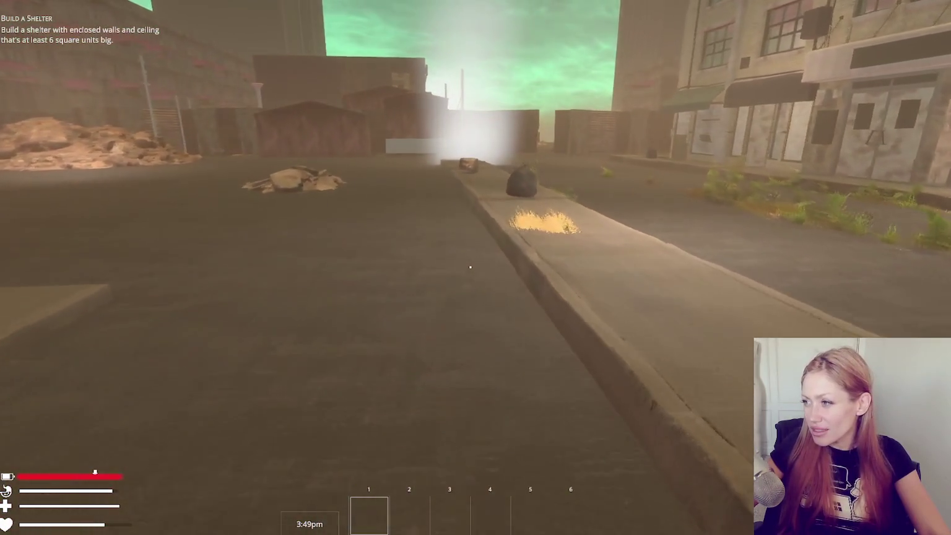
{"action": "key", "text": "w"}
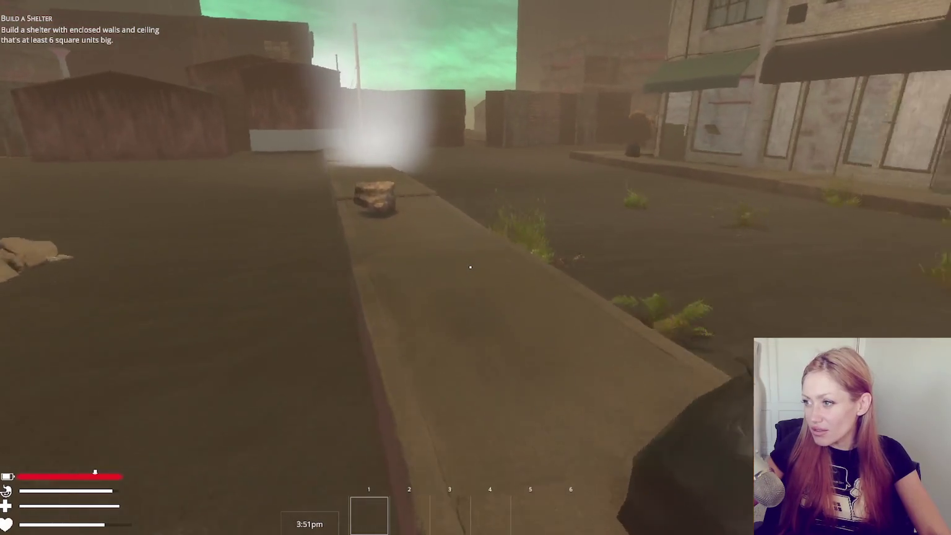
{"action": "key", "text": "w"}
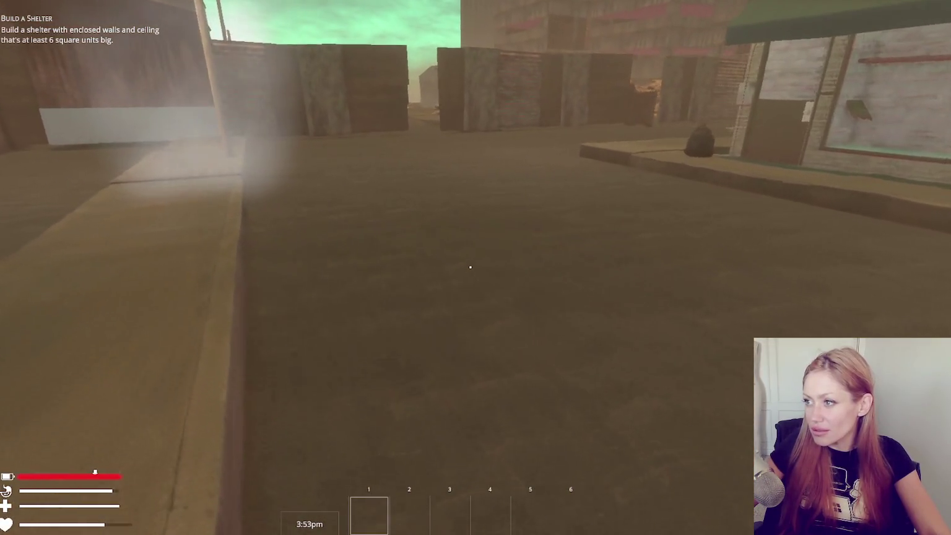
{"action": "key", "text": "w"}
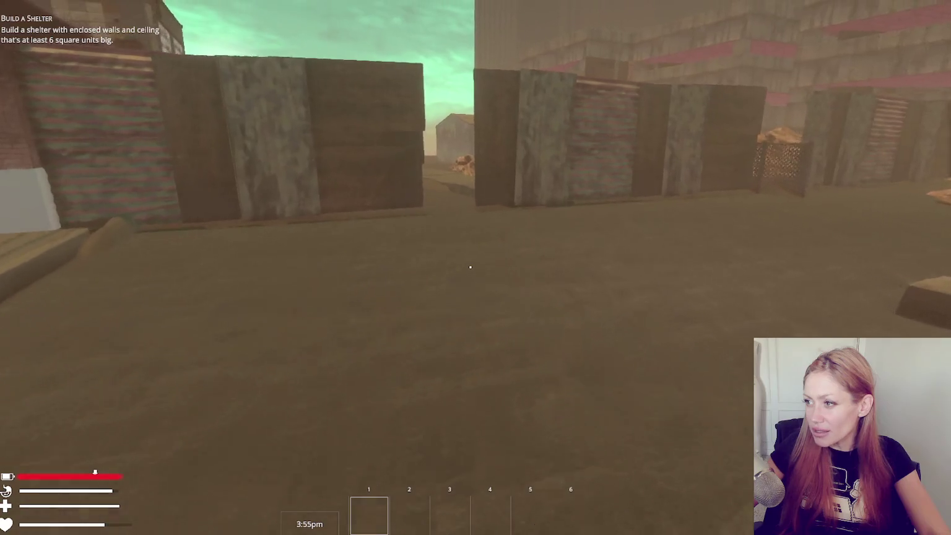
- Pass through the wall gaps and gate to the wooden door, then pause the game
{"action": "key", "text": "w"}
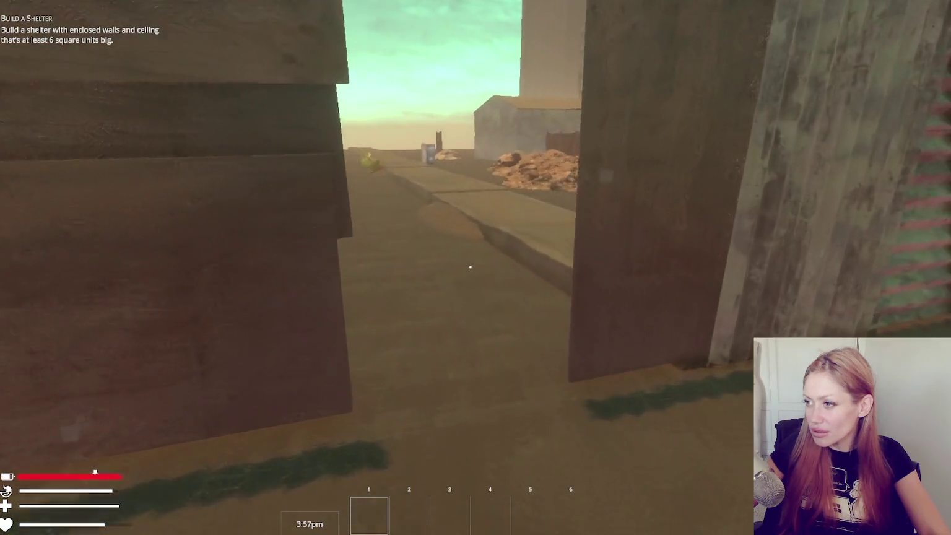
{"action": "key", "text": "w"}
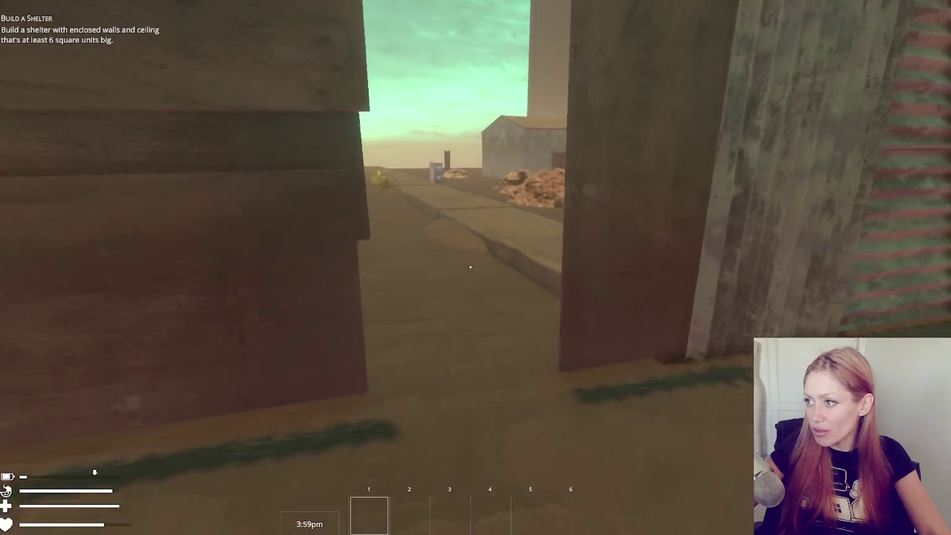
{"action": "key", "text": "w"}
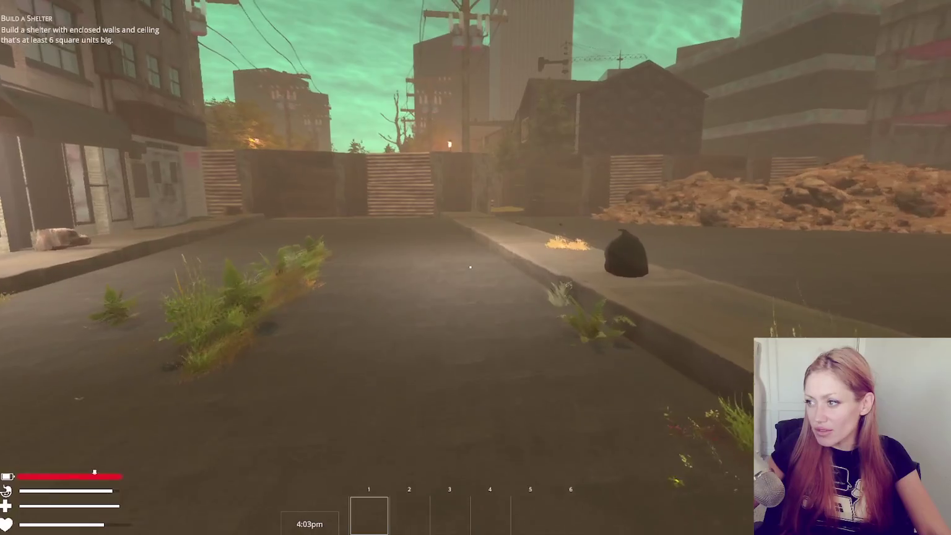
{"action": "key", "text": "w"}
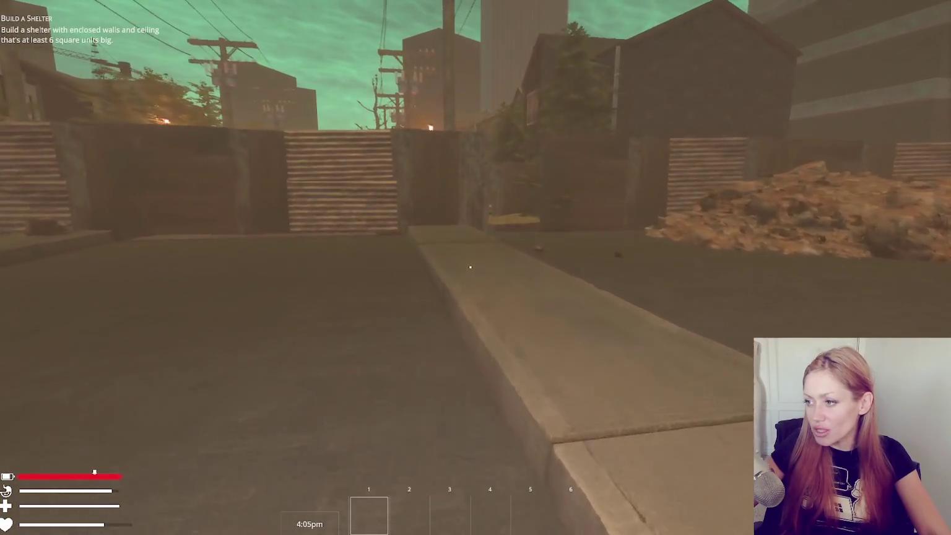
{"action": "key", "text": "w"}
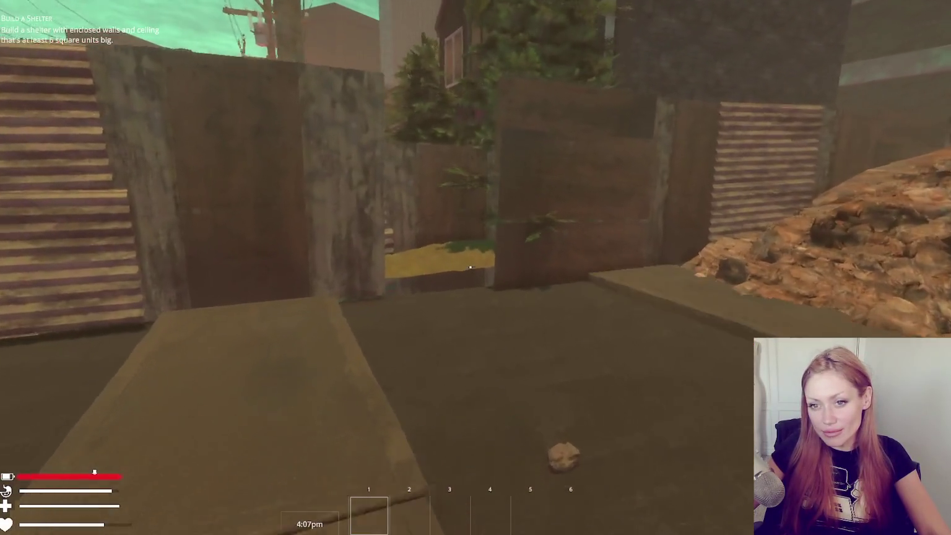
{"action": "key", "text": "w"}
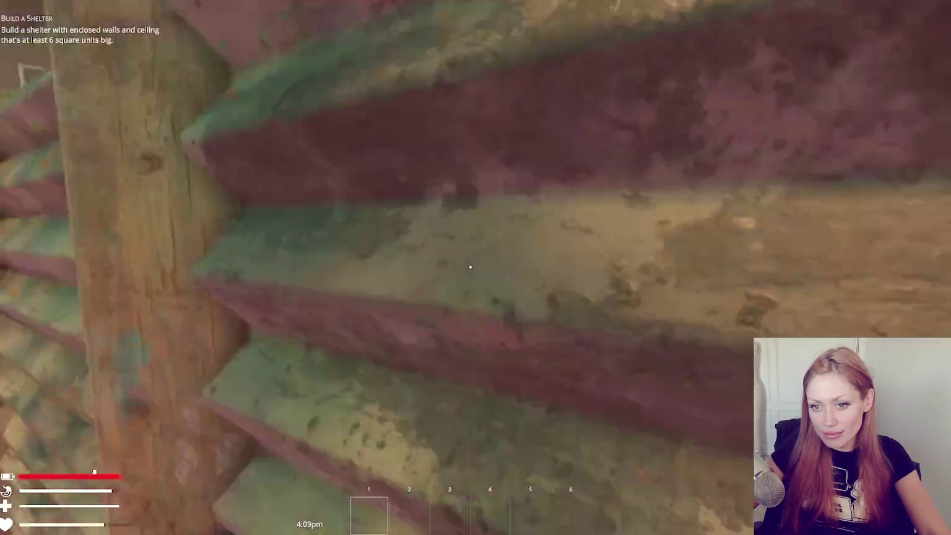
{"action": "key", "text": "w"}
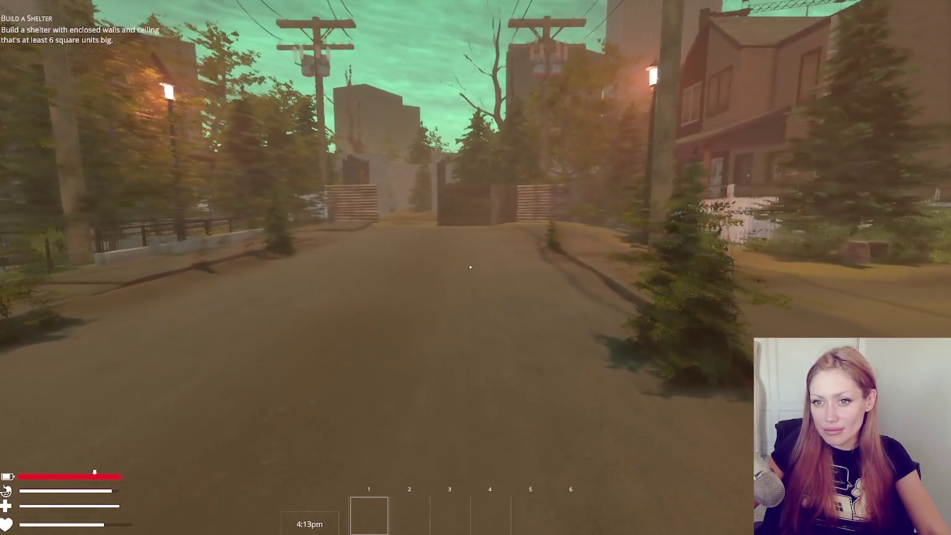
{"action": "key", "text": "w"}
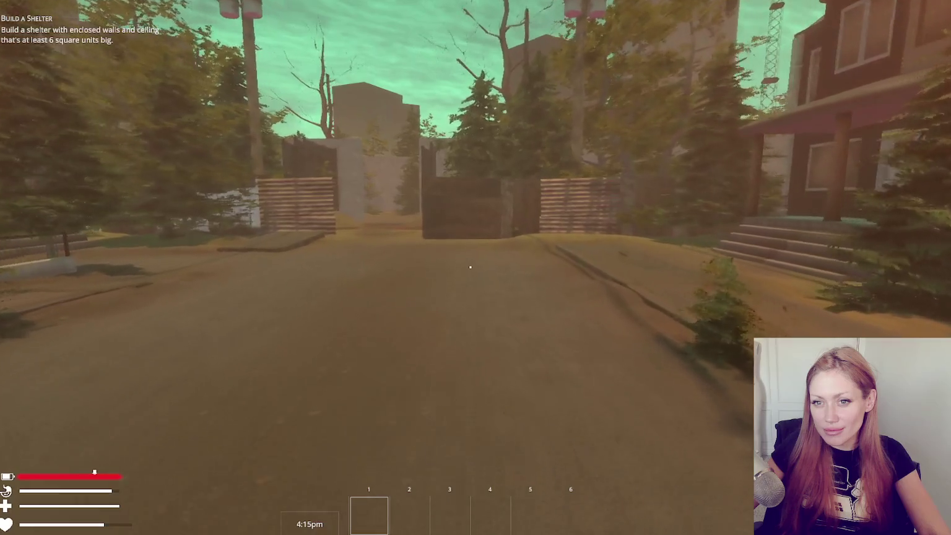
{"action": "key", "text": "w"}
{"action": "key", "text": "w"}
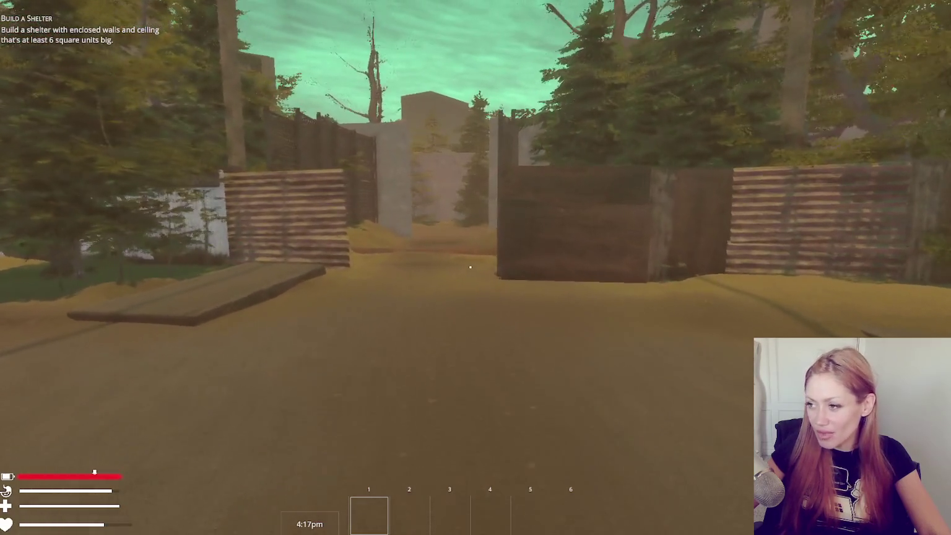
{"action": "key", "text": "w"}
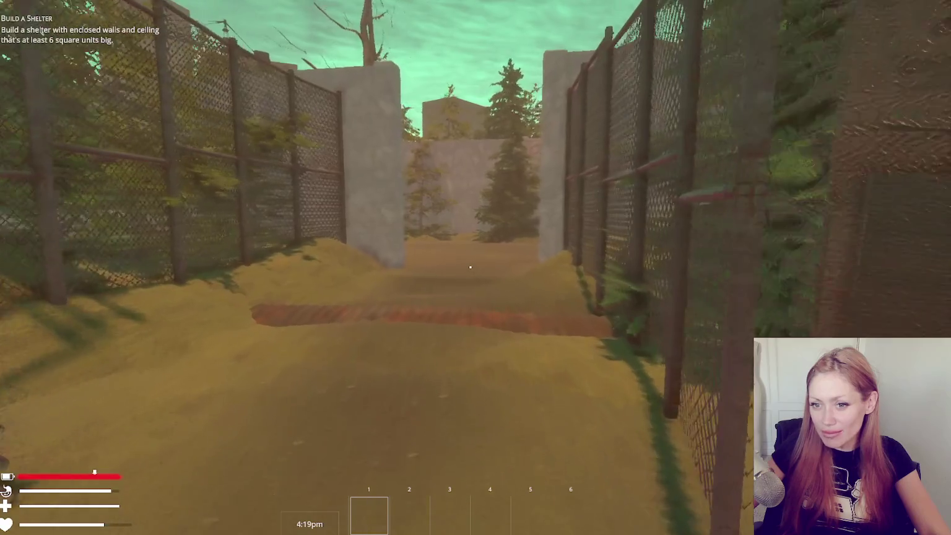
{"action": "key", "text": "w"}
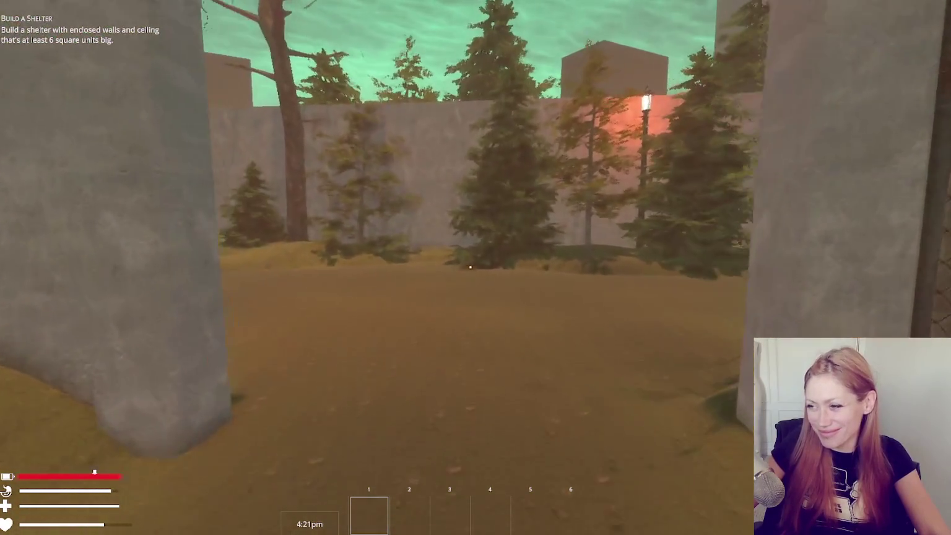
{"action": "key", "text": "w"}
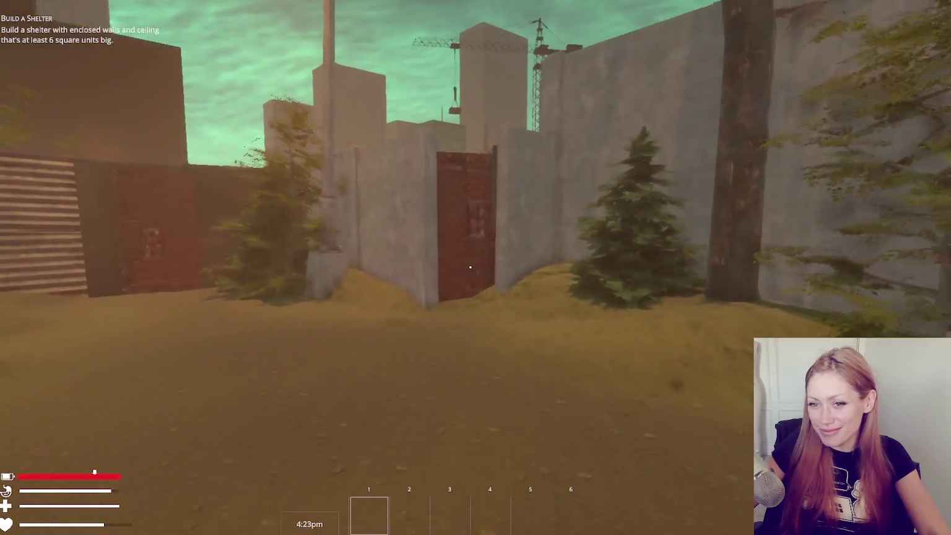
{"action": "key", "text": "w"}
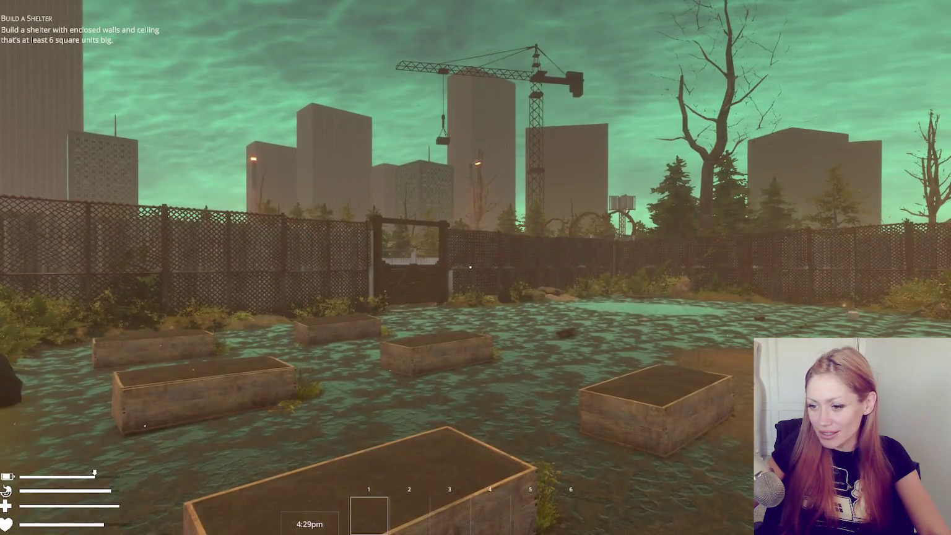
{"action": "key", "text": "Escape"}
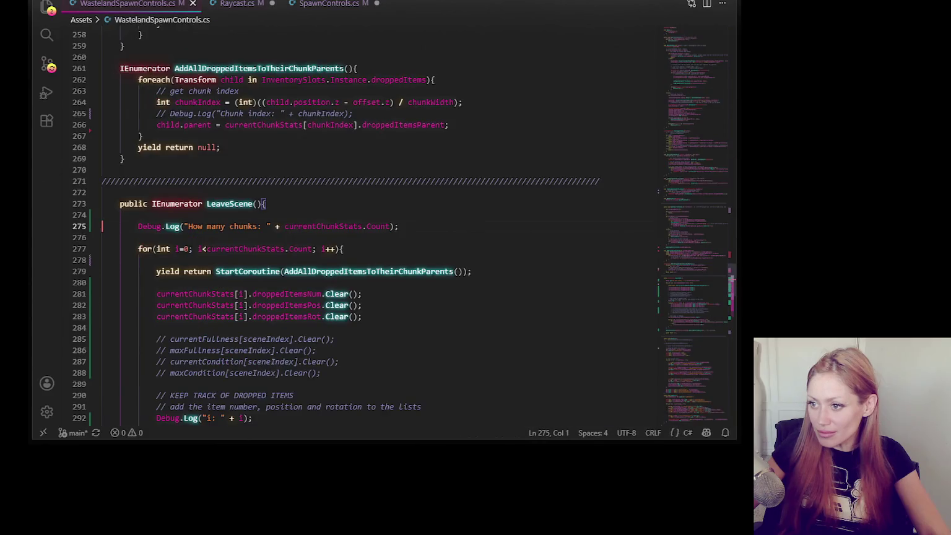
- After reading LeaveScene, switch to the Raycast.cs and SpawnControls.cs tabs
{"action": "left_click", "coordinate": [238, 5]}
{"action": "left_click", "coordinate": [328, 5]}
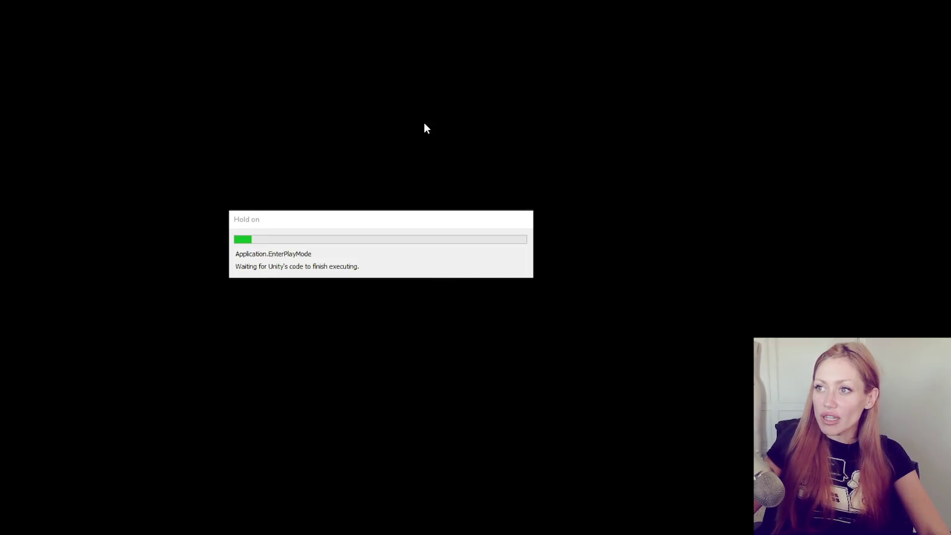
- Start the game in DEV MODE and walk through the yard's red fence door
{"action": "left_click", "coordinate": [473, 310]}
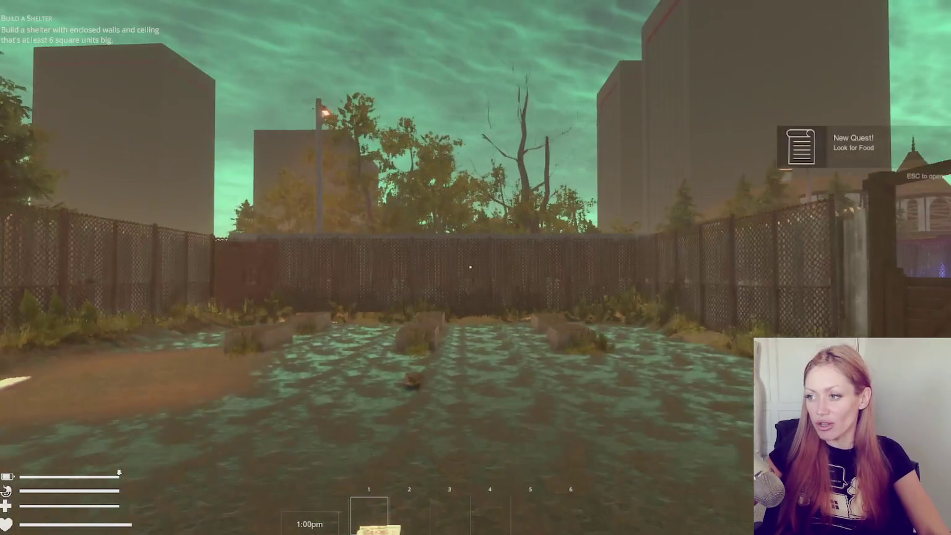
{"action": "key", "text": "w"}
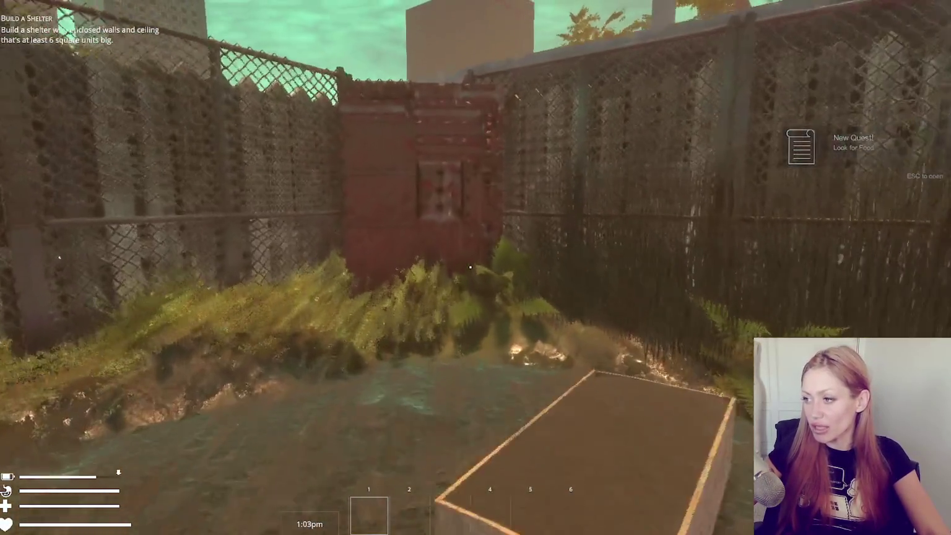
{"action": "key", "text": "w"}
{"action": "left_click", "coordinate": [470, 267]}
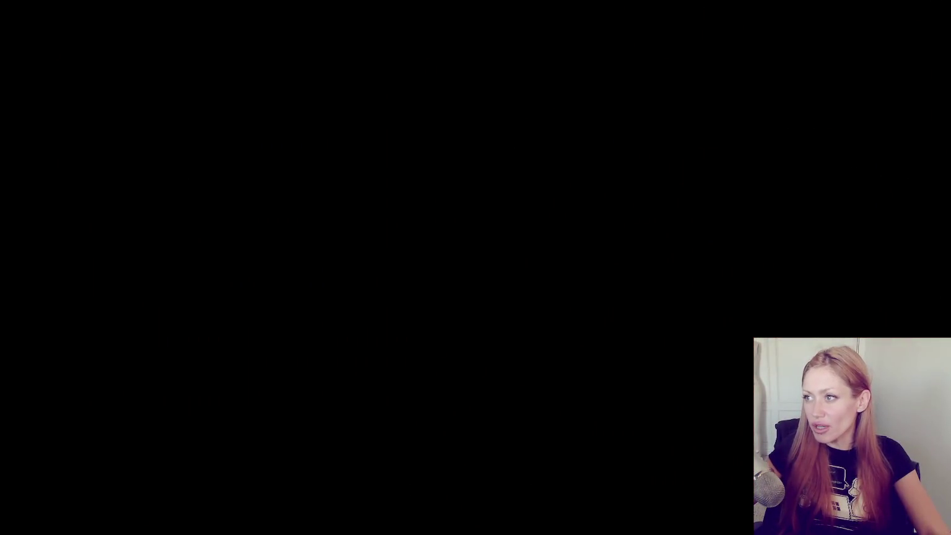
- Walk through the alley to the red crate, smash it and pick up the spring
{"action": "key", "text": "w"}
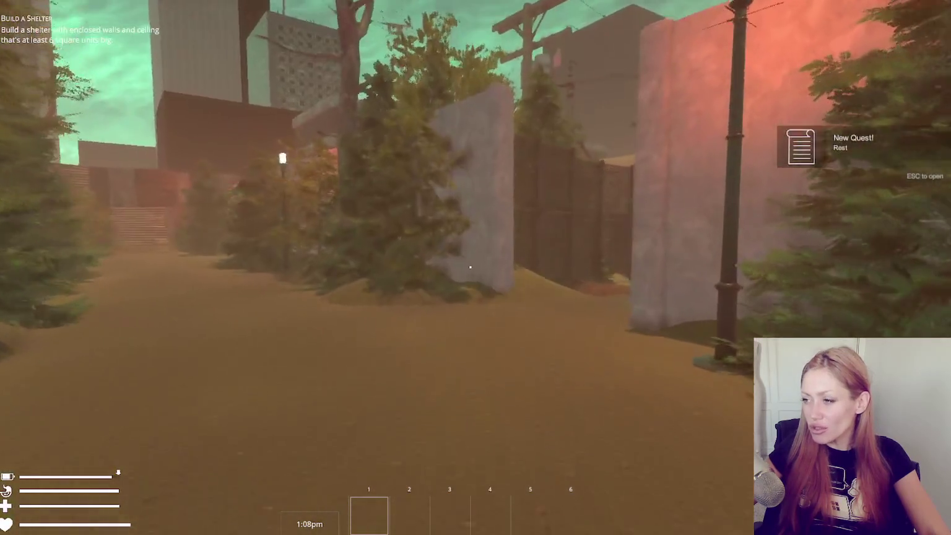
{"action": "key", "text": "w"}
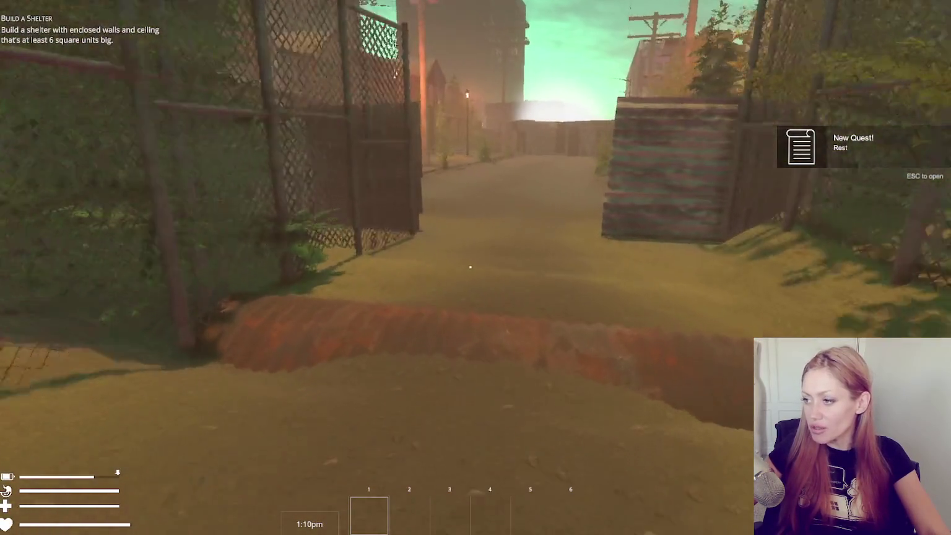
{"action": "key", "text": "w"}
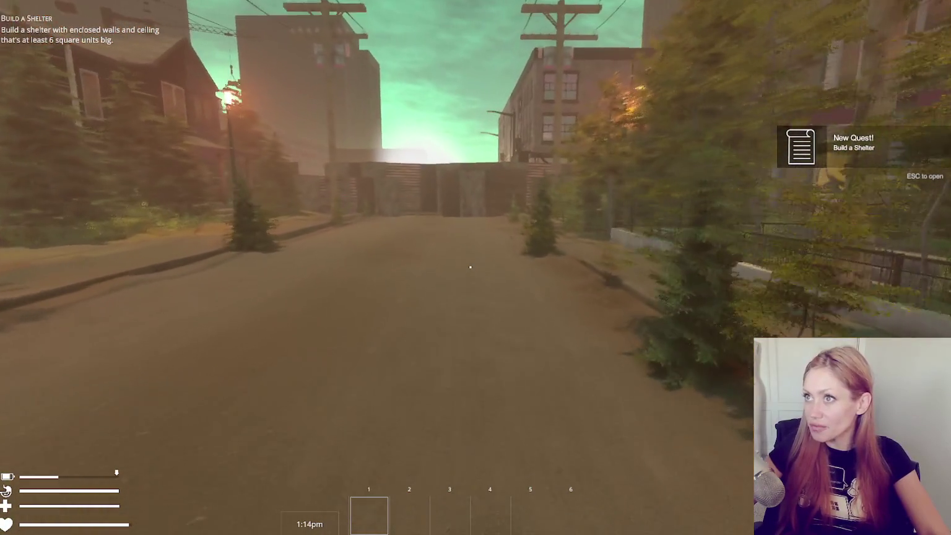
{"action": "key", "text": "w"}
{"action": "key", "text": "w"}
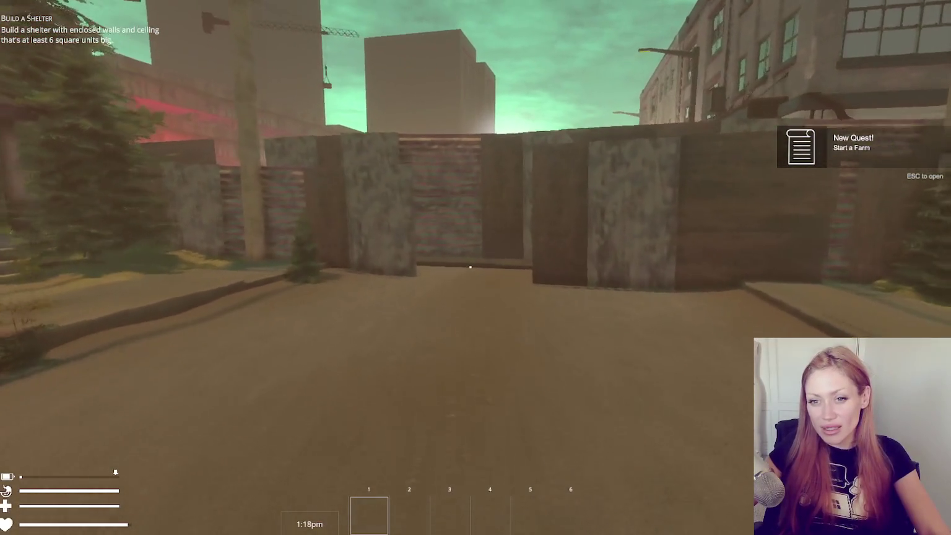
{"action": "key", "text": "w"}
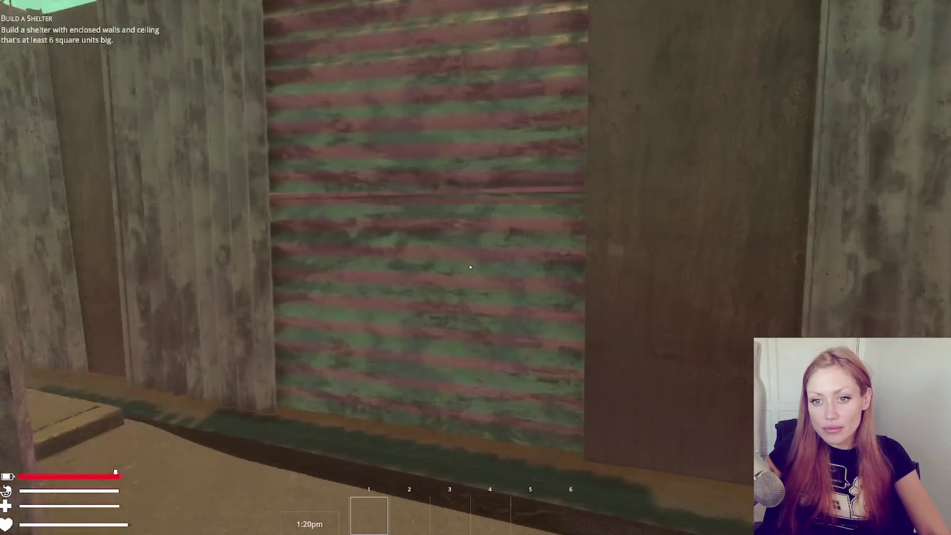
{"action": "key", "text": "w"}
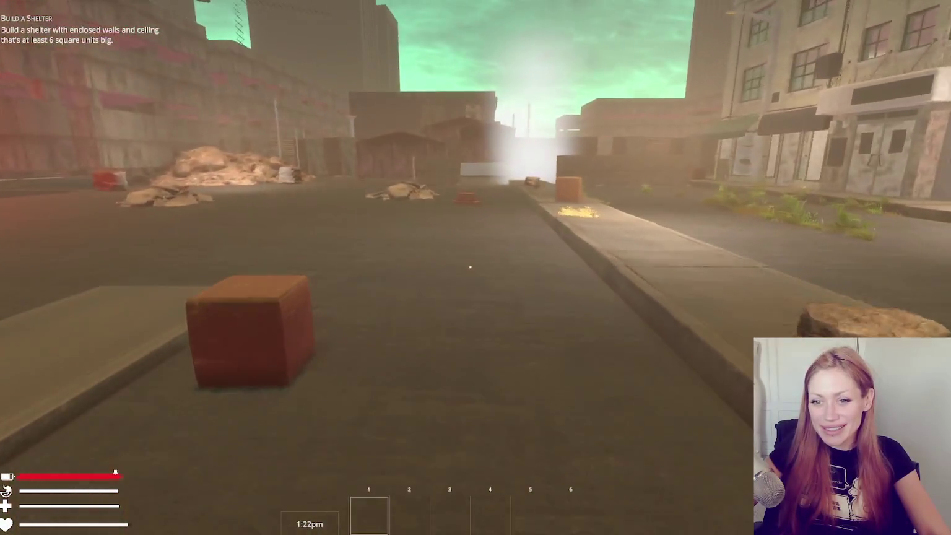
{"action": "key", "text": "w"}
{"action": "left_click", "coordinate": [471, 267]}
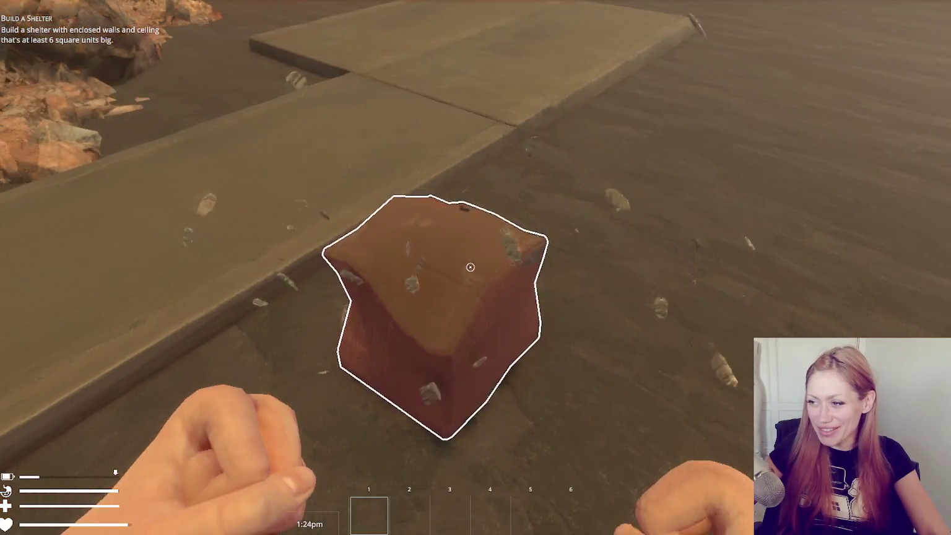
{"action": "left_click", "coordinate": [470, 267]}
{"action": "left_click", "coordinate": [471, 267]}
{"action": "left_click", "coordinate": [471, 267]}
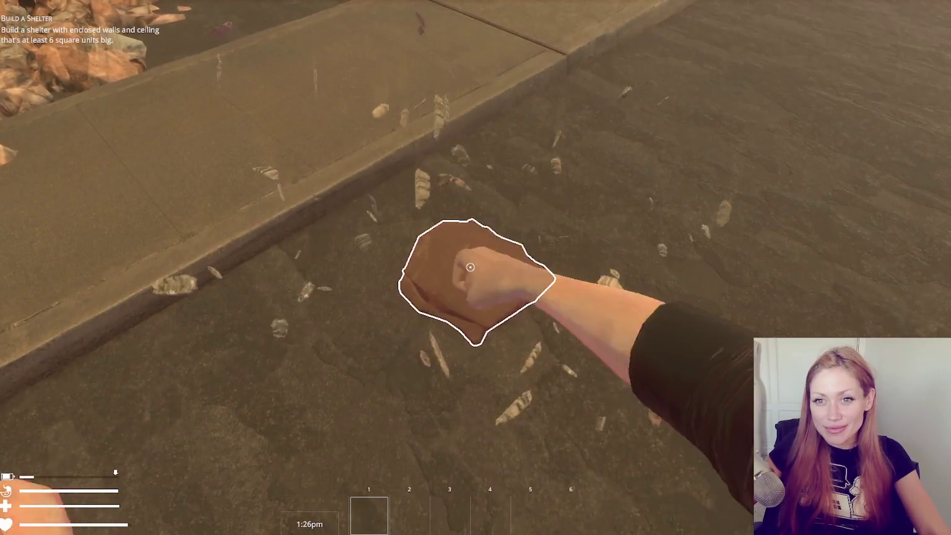
{"action": "key", "text": "e"}
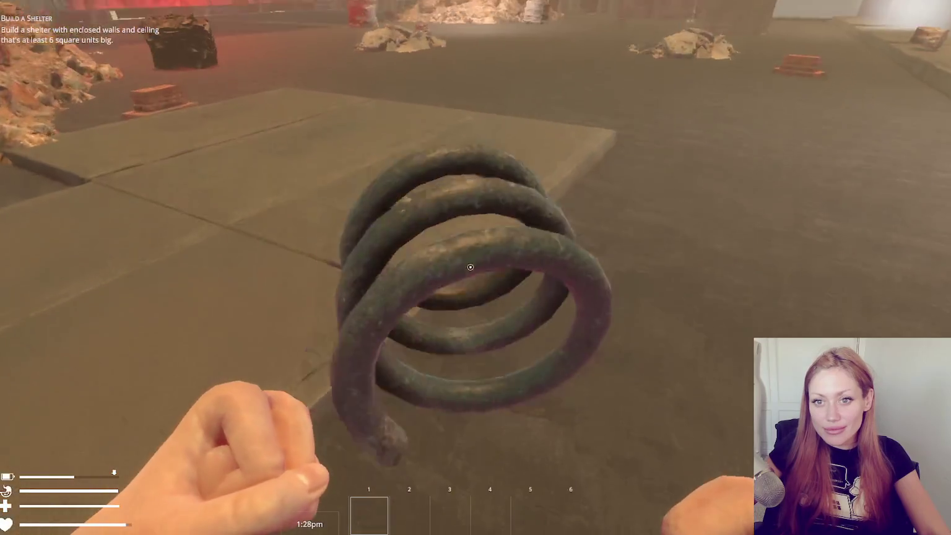
- Grab the rock on the walkway, then break the orange crate and collect its spring
{"action": "key", "text": "w"}
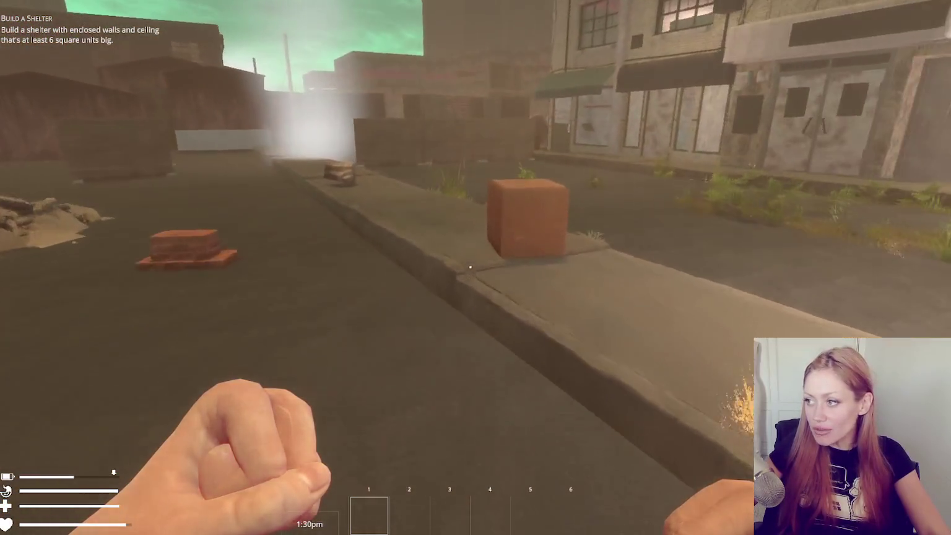
{"action": "key", "text": "w"}
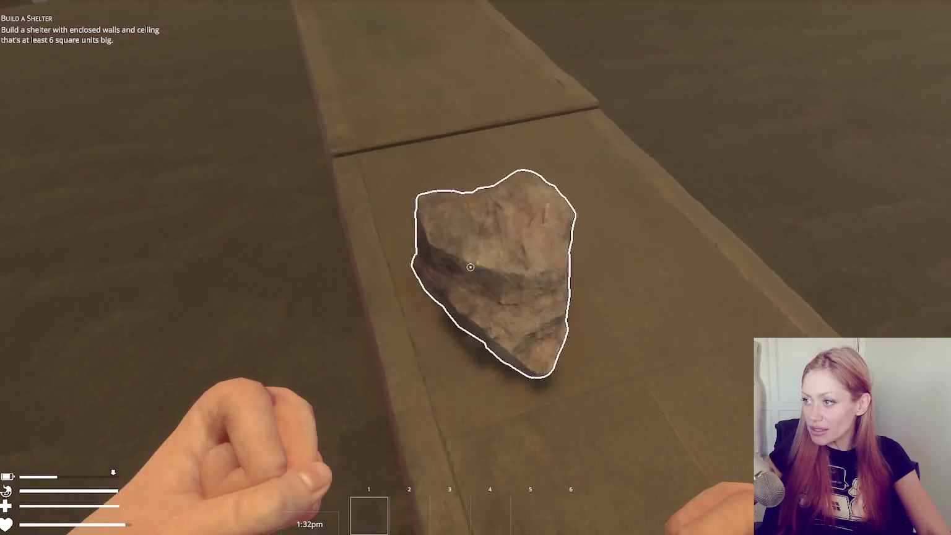
{"action": "key", "text": "e"}
{"action": "key", "text": "w"}
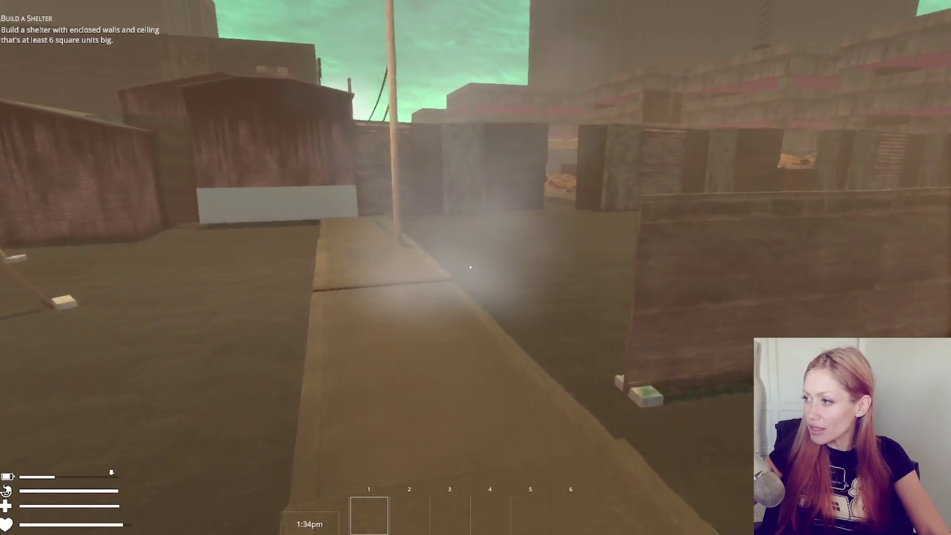
{"action": "key", "text": "w"}
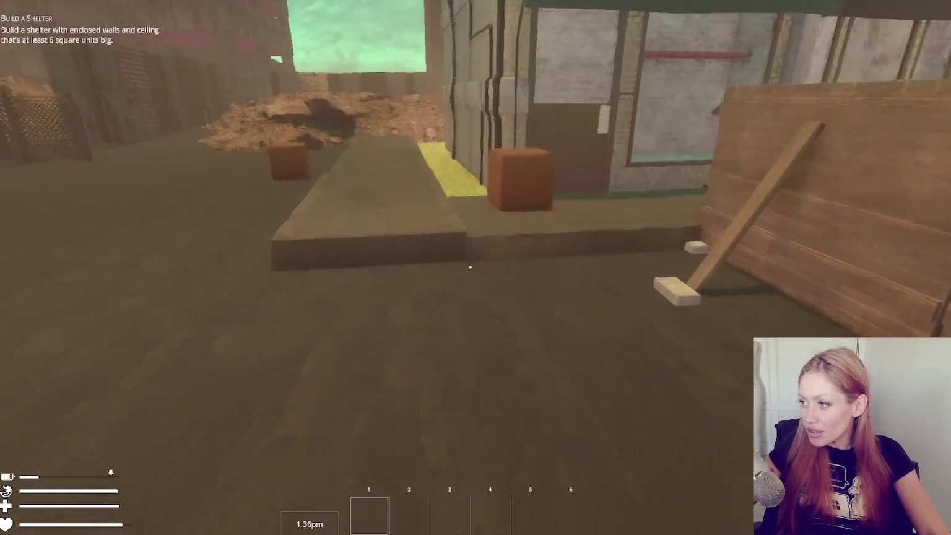
{"action": "key", "text": "w"}
{"action": "left_click", "coordinate": [470, 267]}
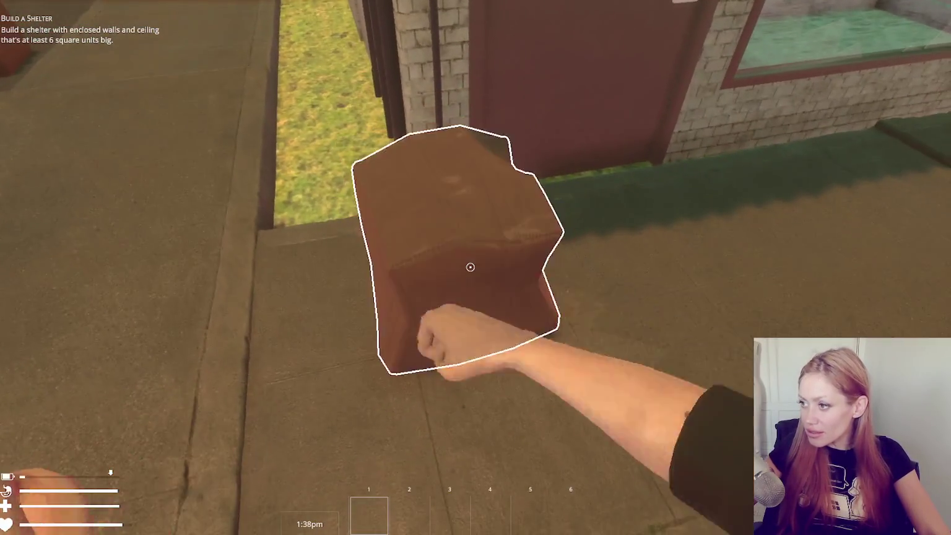
{"action": "left_click", "coordinate": [471, 267]}
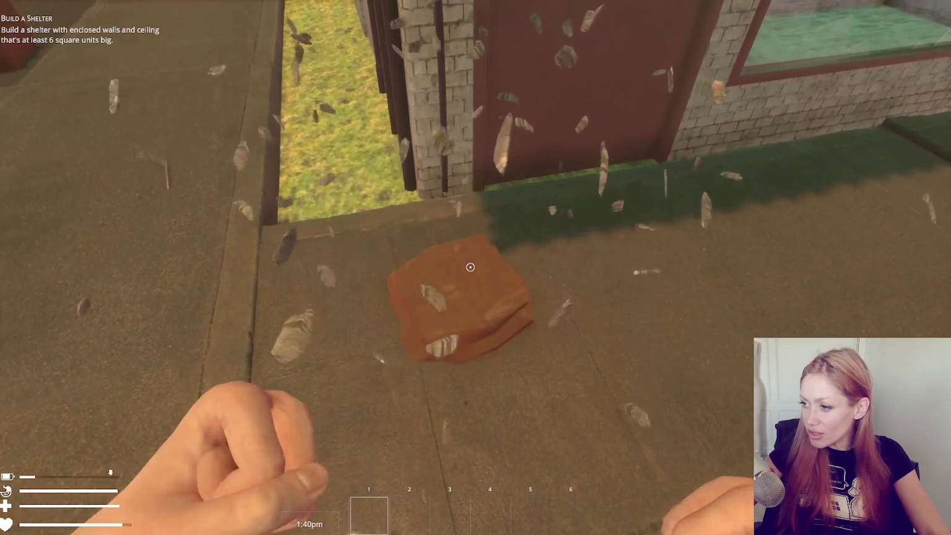
{"action": "left_click", "coordinate": [470, 267]}
{"action": "left_click", "coordinate": [471, 267]}
- Smash the next crate on the path and pick up the small white item
{"action": "key", "text": "w"}
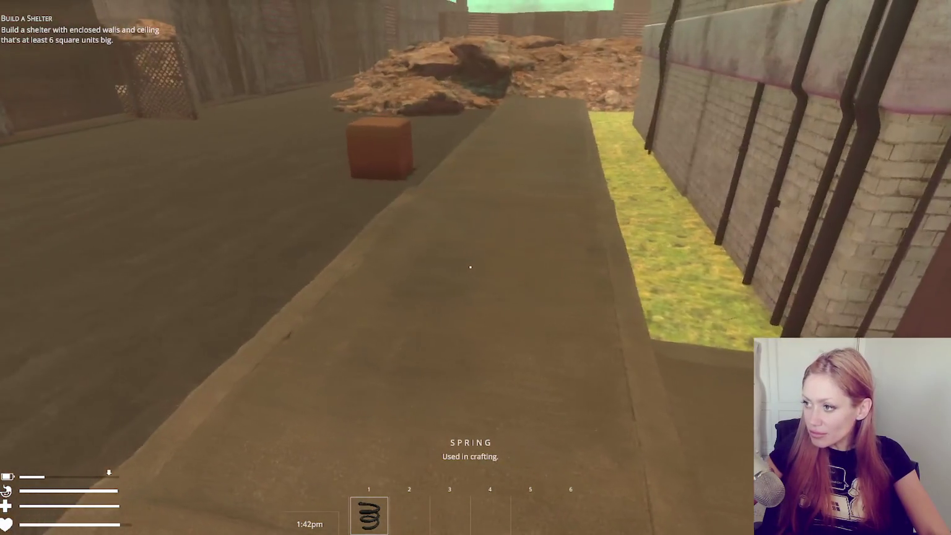
{"action": "left_click", "coordinate": [470, 267]}
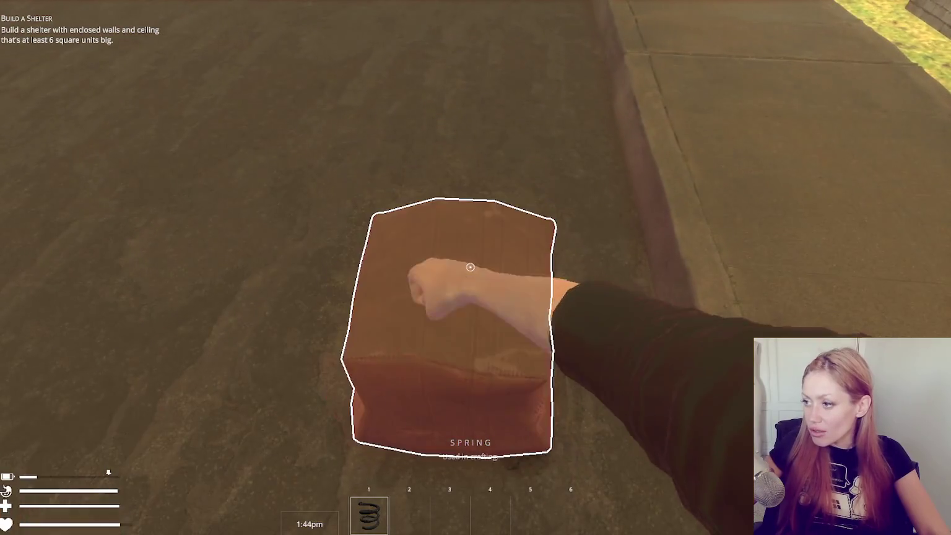
{"action": "left_click", "coordinate": [470, 267]}
{"action": "left_click", "coordinate": [470, 267]}
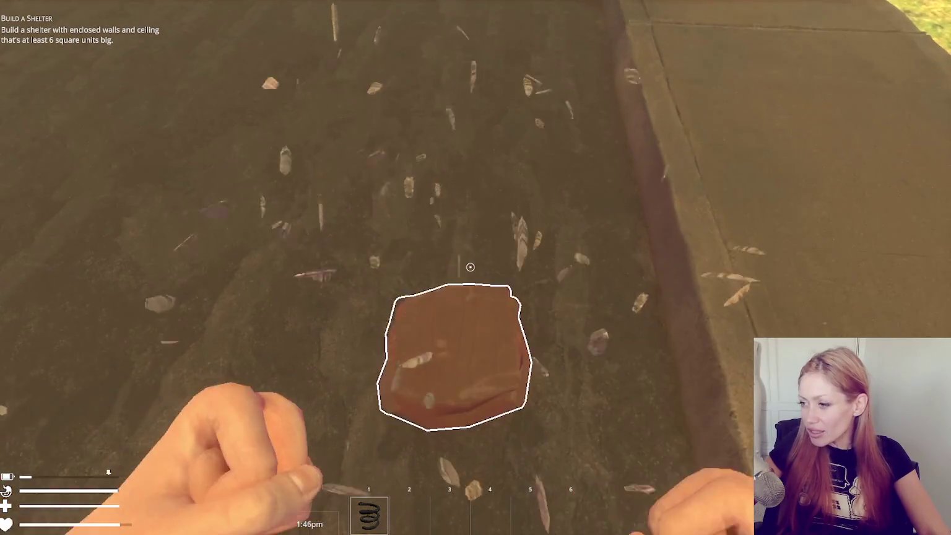
{"action": "left_click", "coordinate": [471, 267]}
{"action": "left_click", "coordinate": [470, 267]}
{"action": "key", "text": "e"}
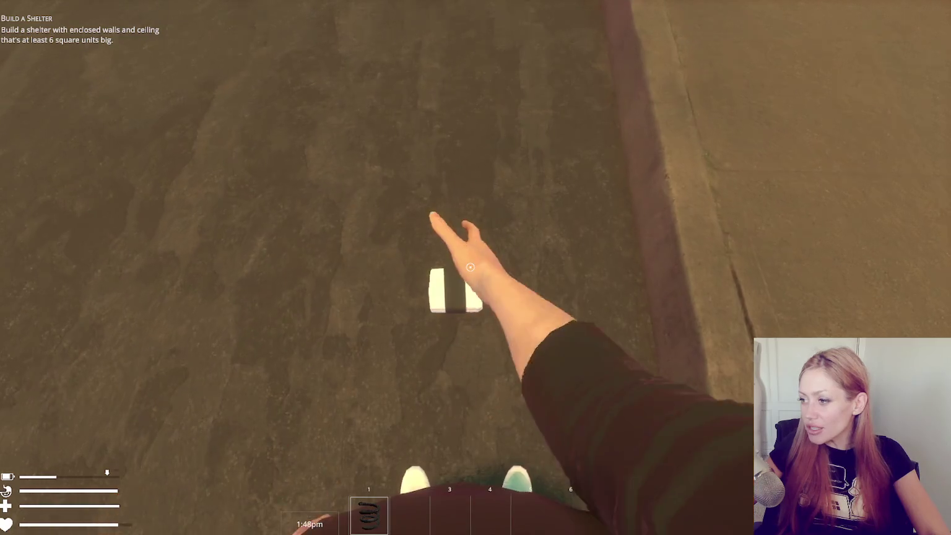
- Break the wooden wall panel in the shed compound and take the wooden board
{"action": "key", "text": "w"}
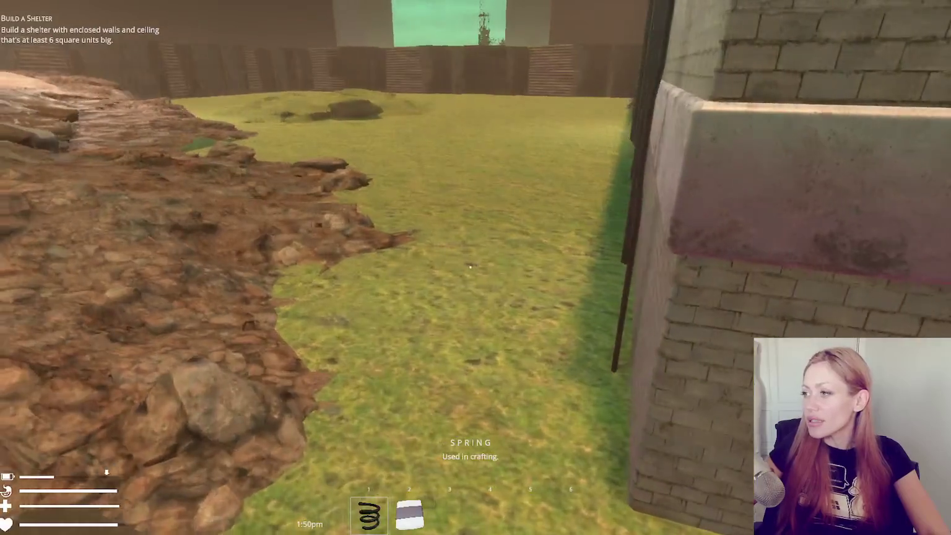
{"action": "key", "text": "w"}
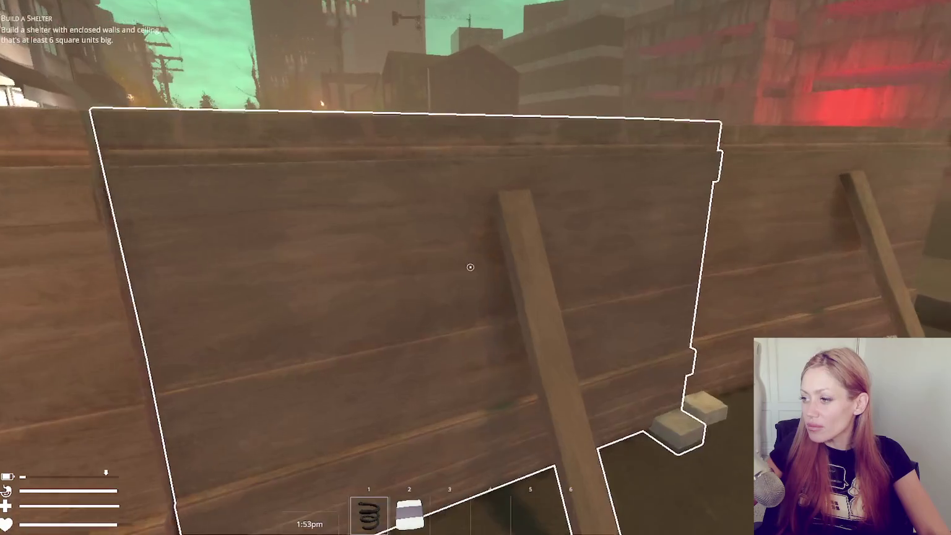
{"action": "left_click", "coordinate": [471, 267]}
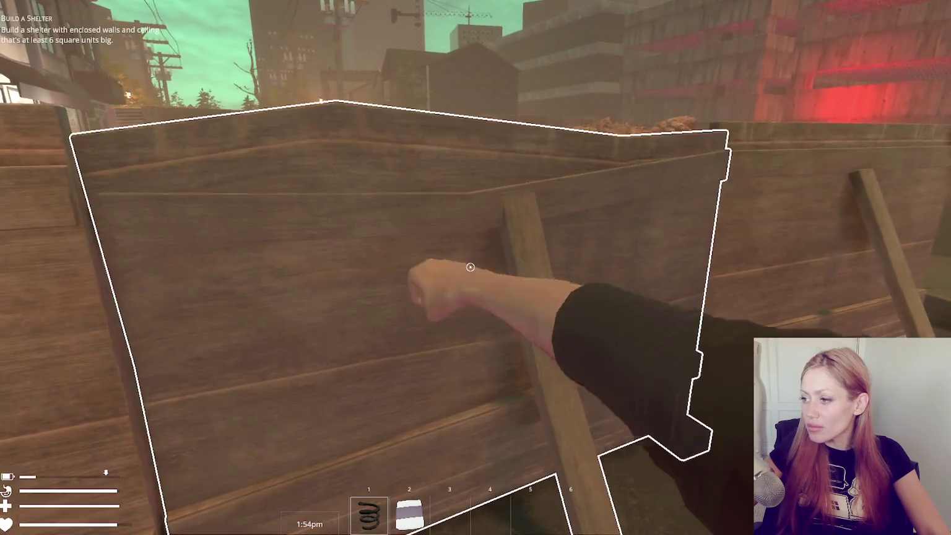
{"action": "left_click", "coordinate": [471, 266]}
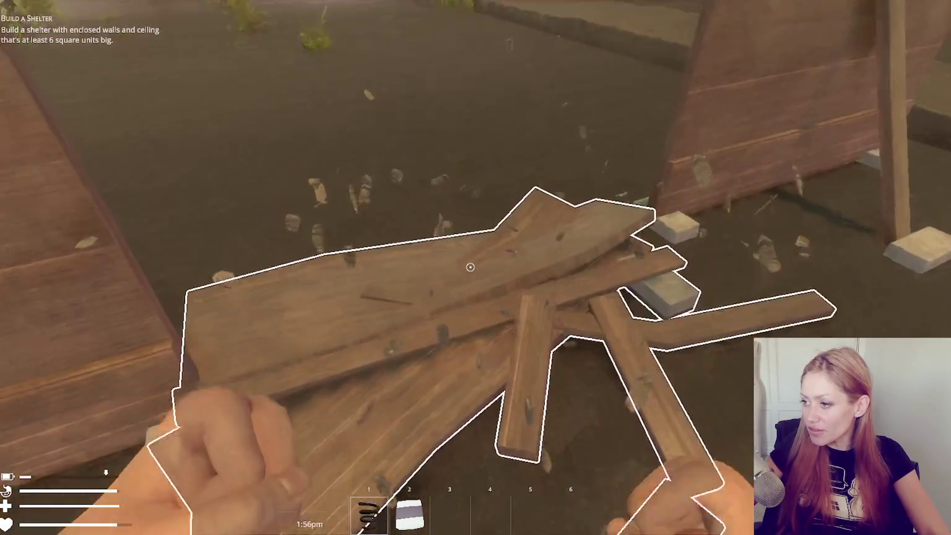
{"action": "left_click", "coordinate": [470, 267]}
{"action": "key", "text": "e"}
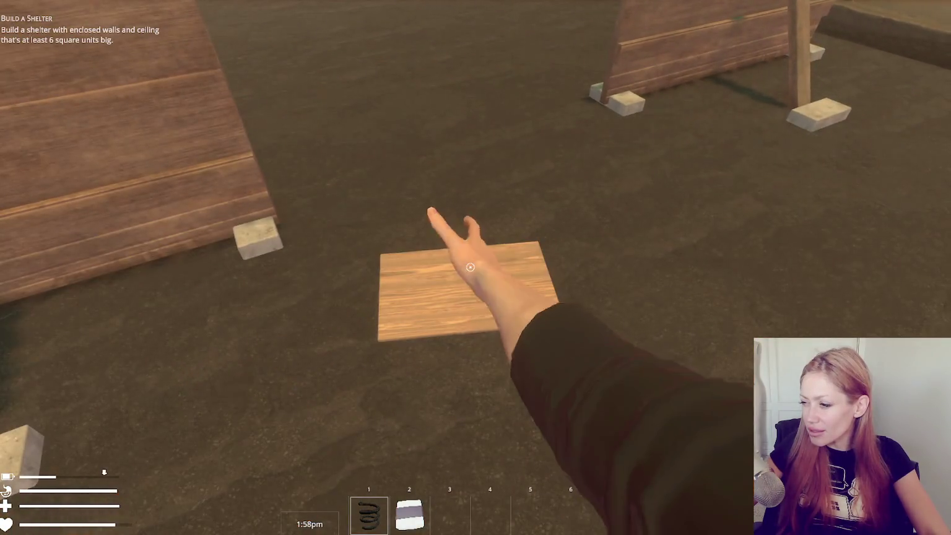
{"action": "key", "text": "s"}
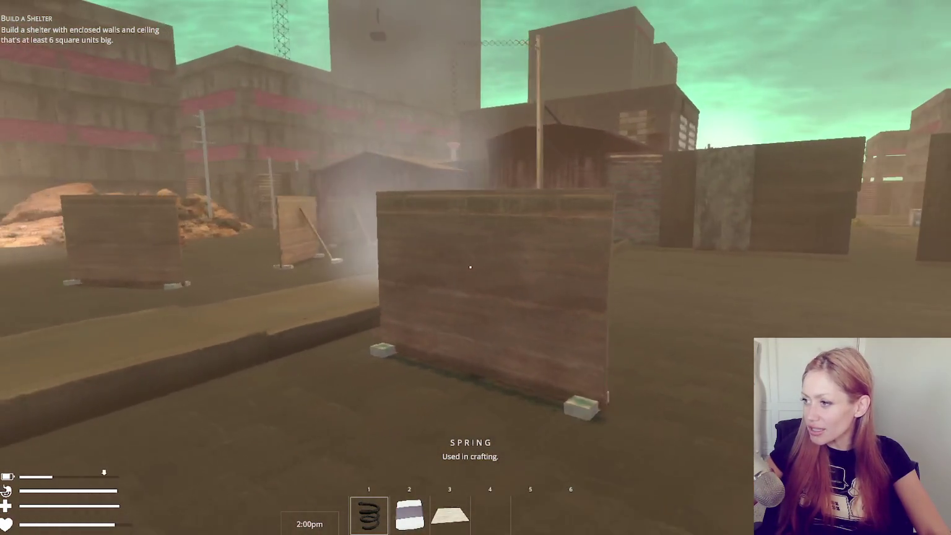
{"action": "key", "text": "s"}
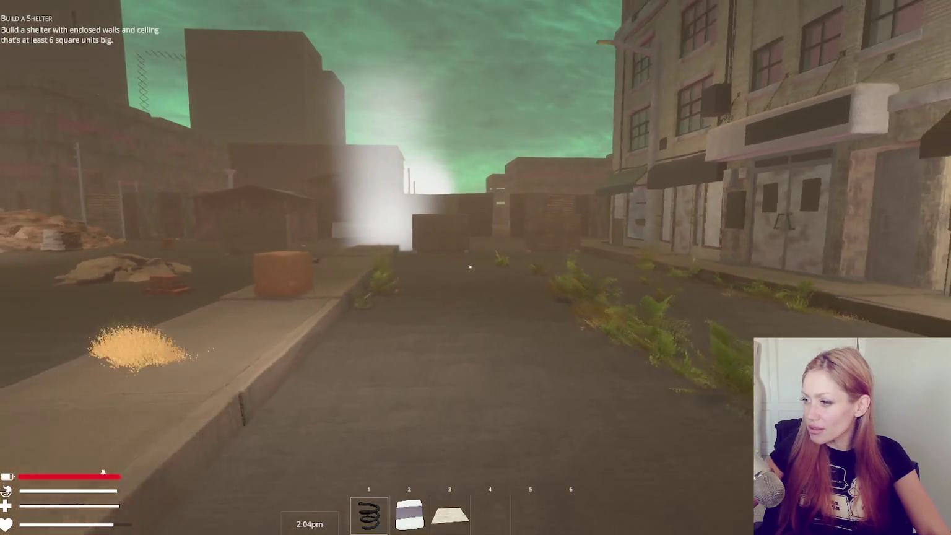
- Sprint forward across the clearing toward the brick gate beside the wooden wall
{"action": "key", "text": "shift+w"}
- Walk through the alley, down the street and past the gate to the wooden pallet
{"action": "key", "text": "w"}
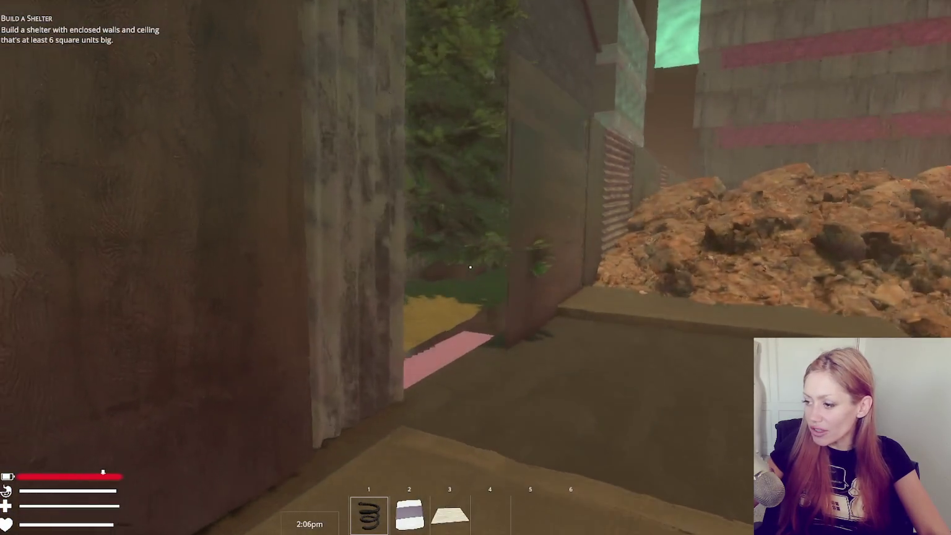
{"action": "key", "text": "w"}
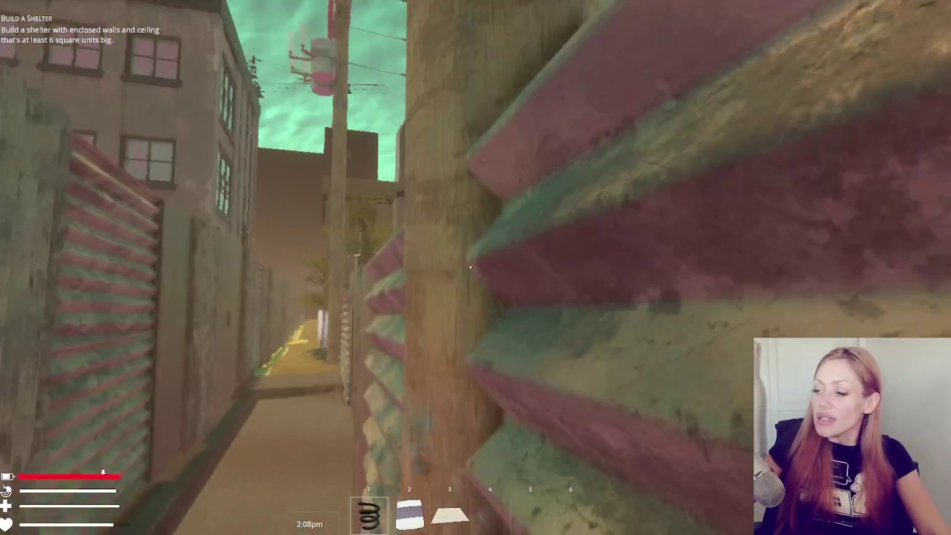
{"action": "key", "text": "w"}
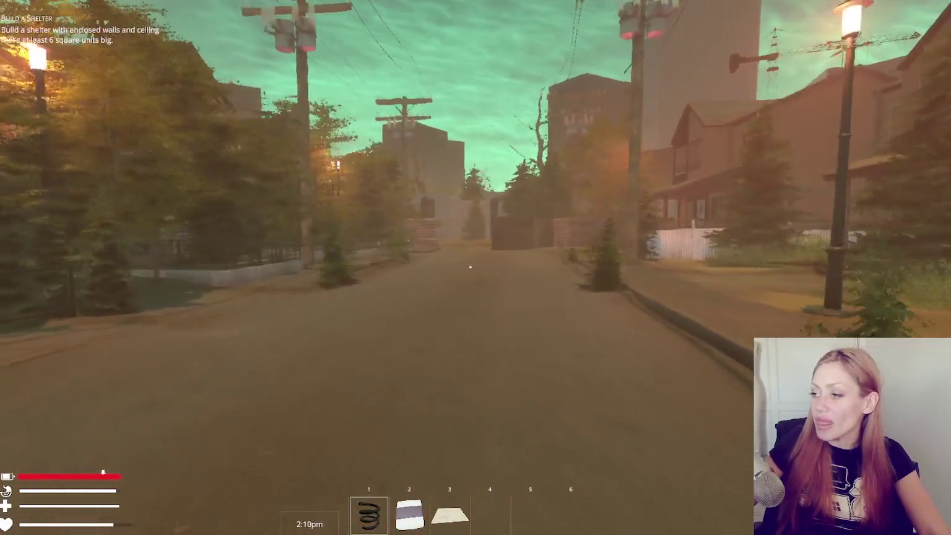
{"action": "key", "text": "w"}
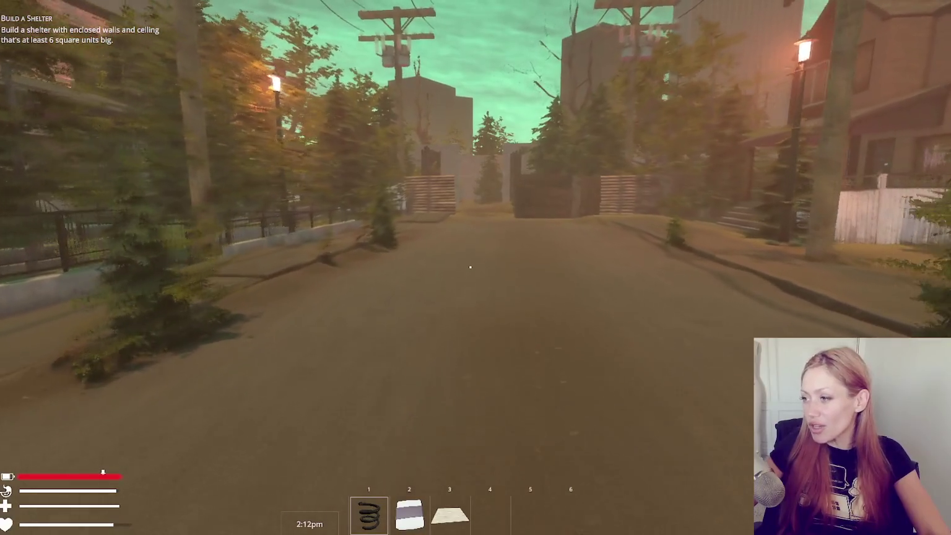
{"action": "key", "text": "w"}
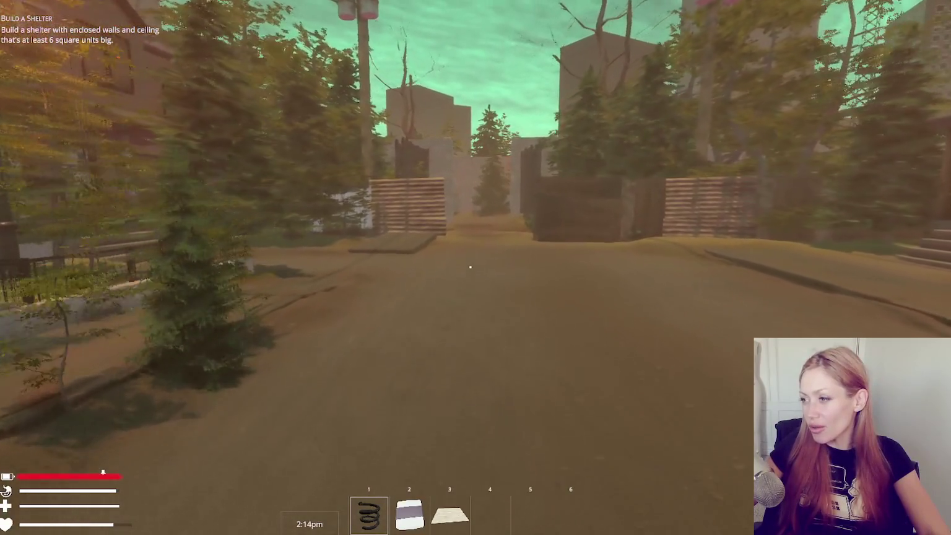
{"action": "key", "text": "w"}
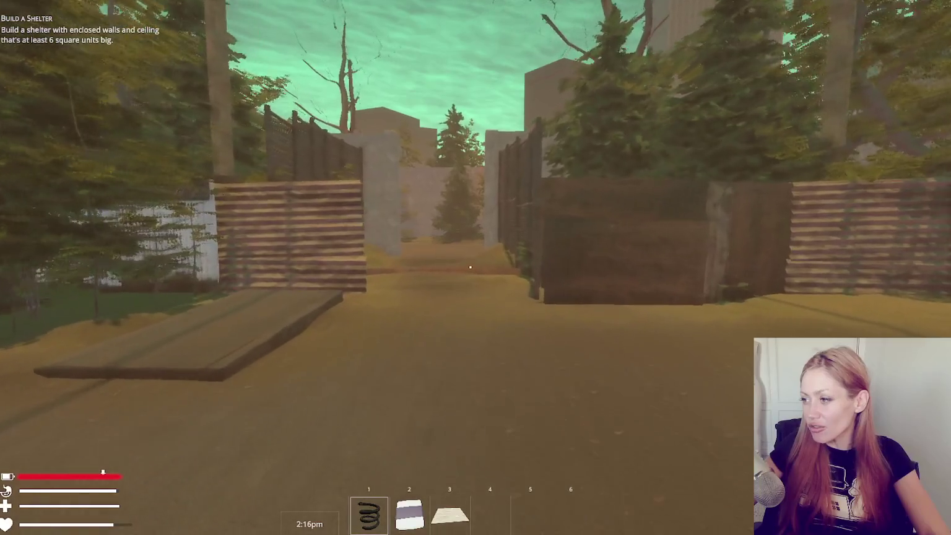
{"action": "key", "text": "w"}
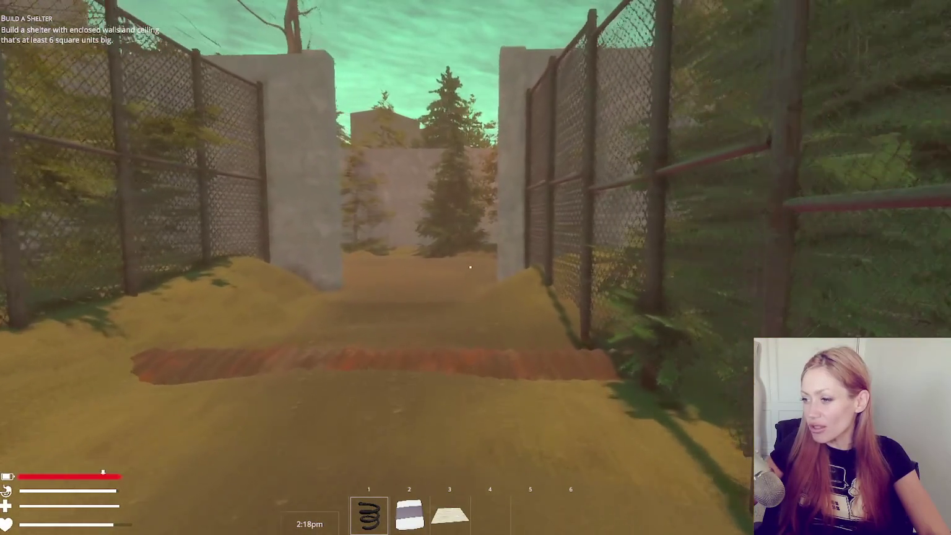
{"action": "key", "text": "w"}
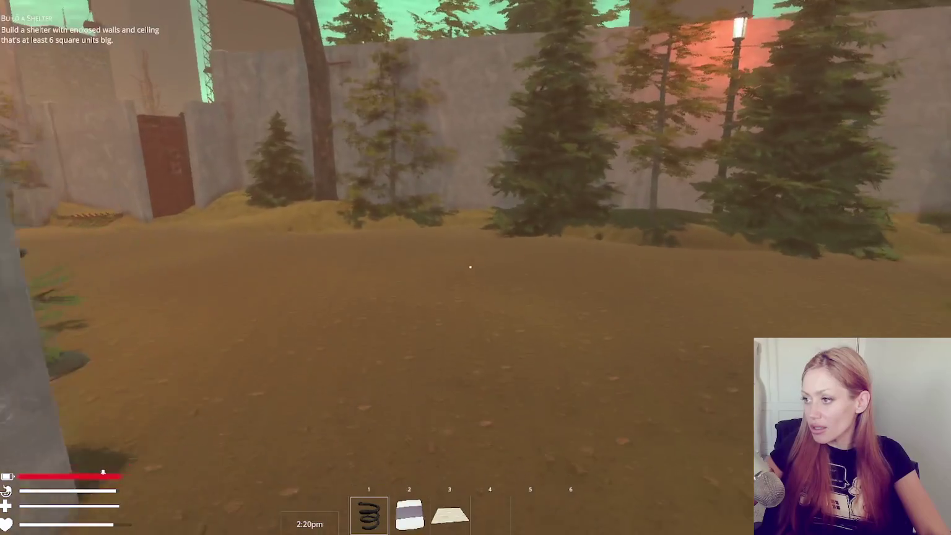
{"action": "key", "text": "w"}
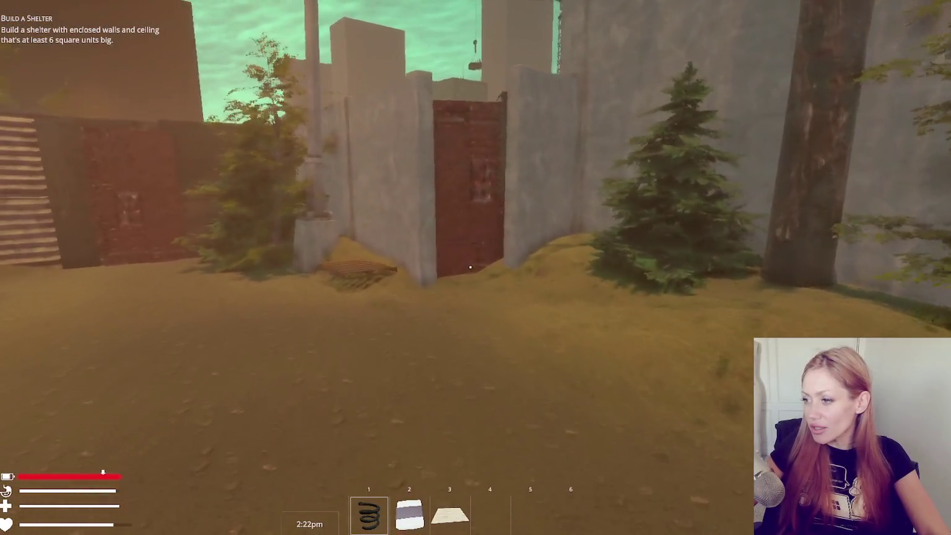
{"action": "key", "text": "w"}
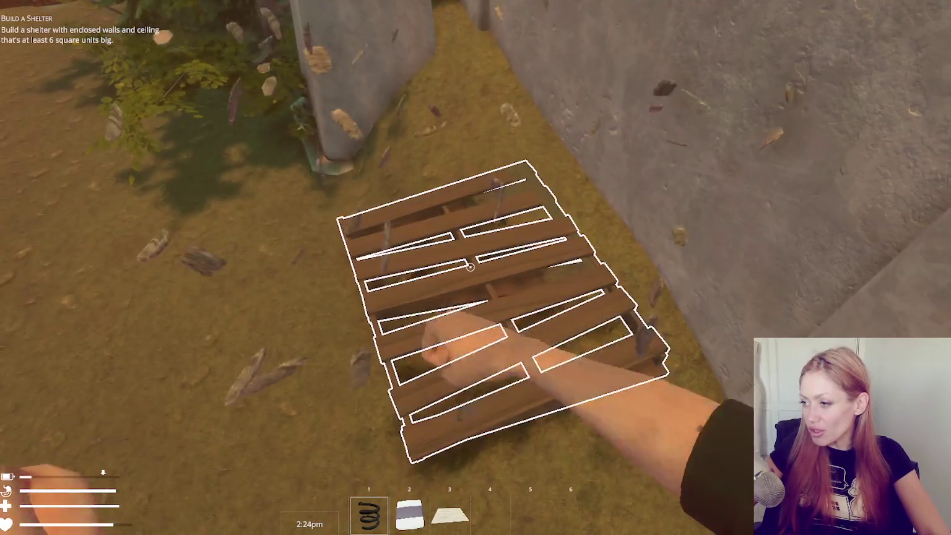
- Break the wooden pallet, pick up its drop, and go through the red door into the yard
{"action": "left_click", "coordinate": [470, 267]}
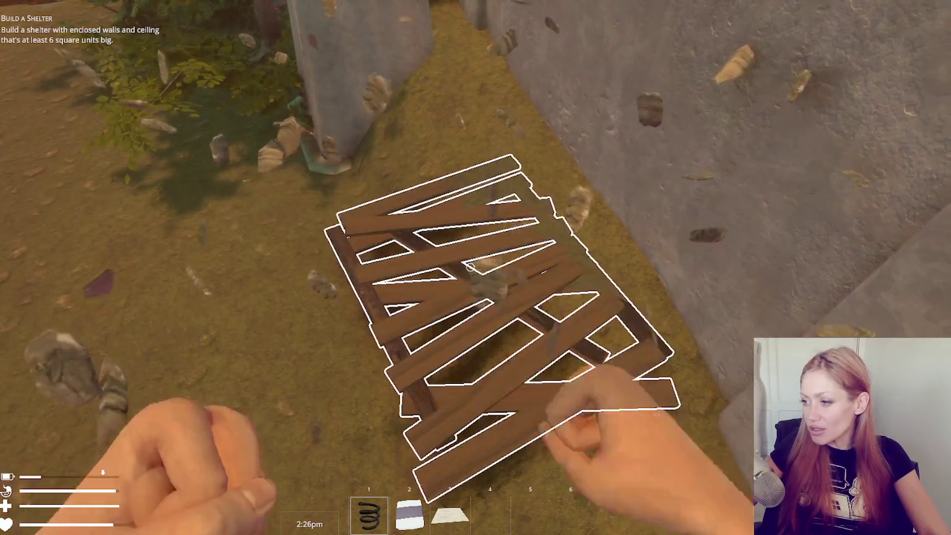
{"action": "left_click", "coordinate": [470, 267]}
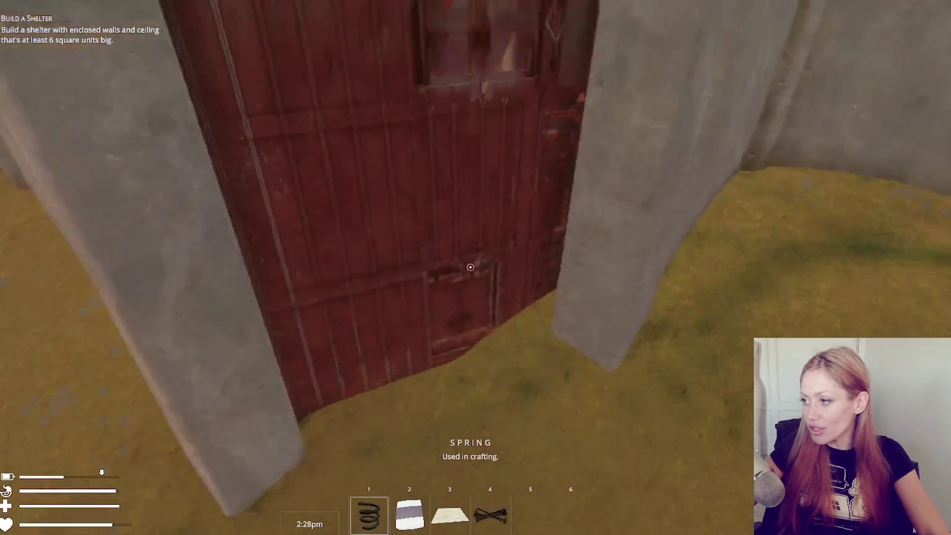
{"action": "key", "text": "w"}
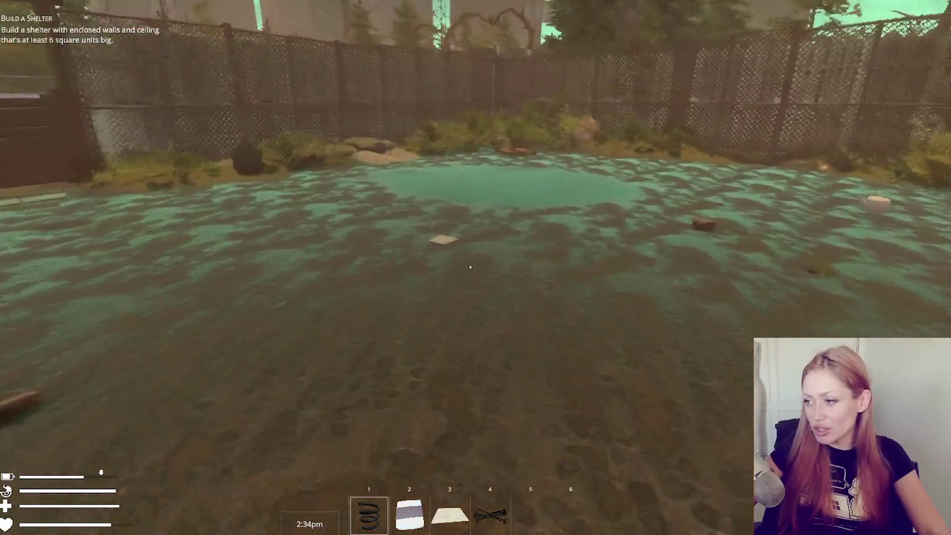
{"action": "key", "text": "w"}
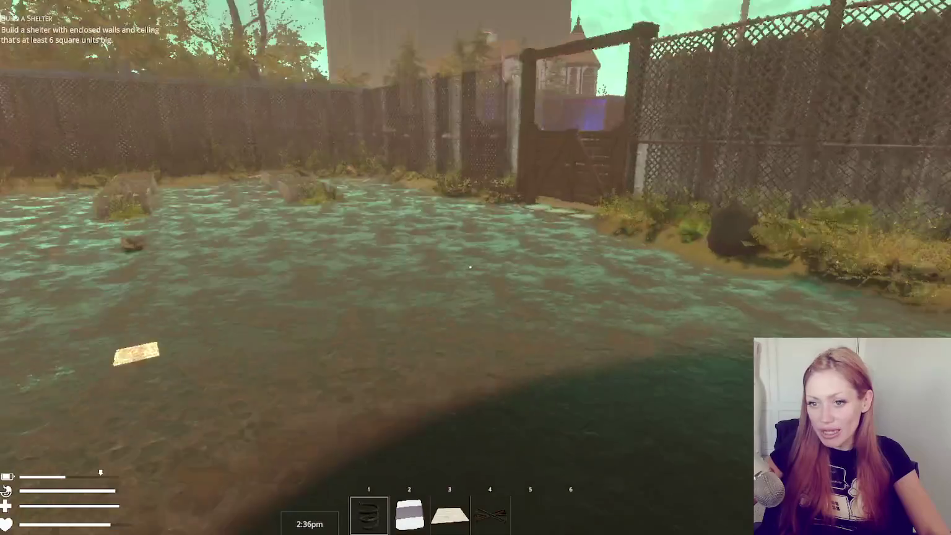
- Look around the fenced yard toward the gate and paper on the ground, then pause
{"action": "key", "text": "s"}
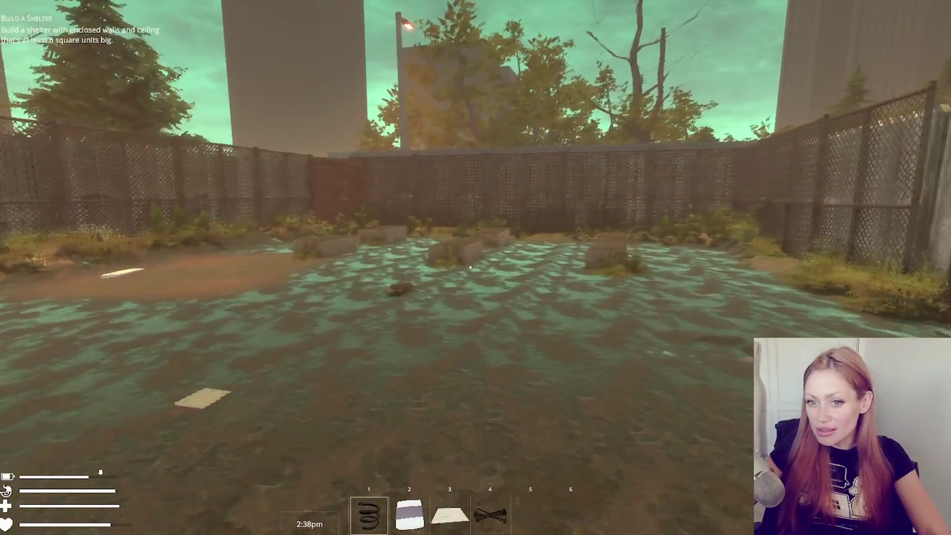
{"action": "key", "text": "d"}
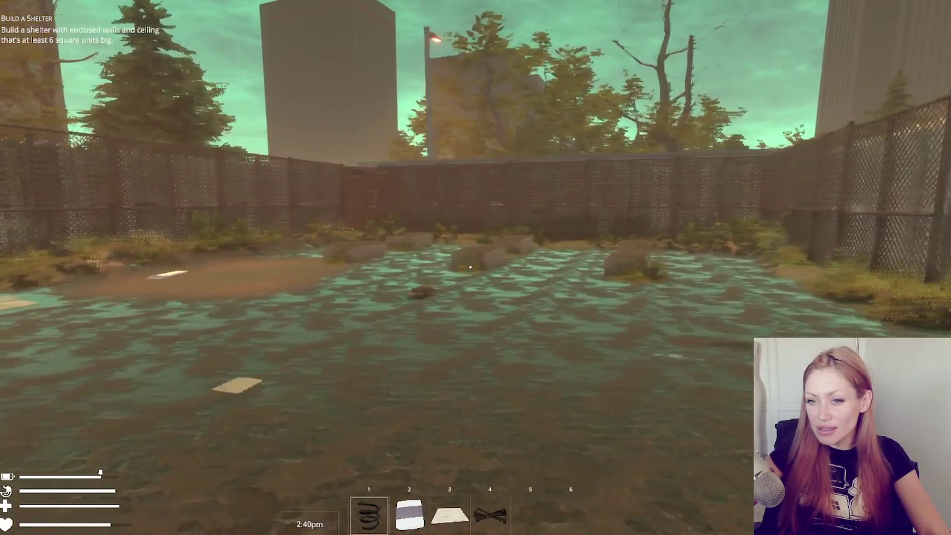
{"action": "key", "text": "a"}
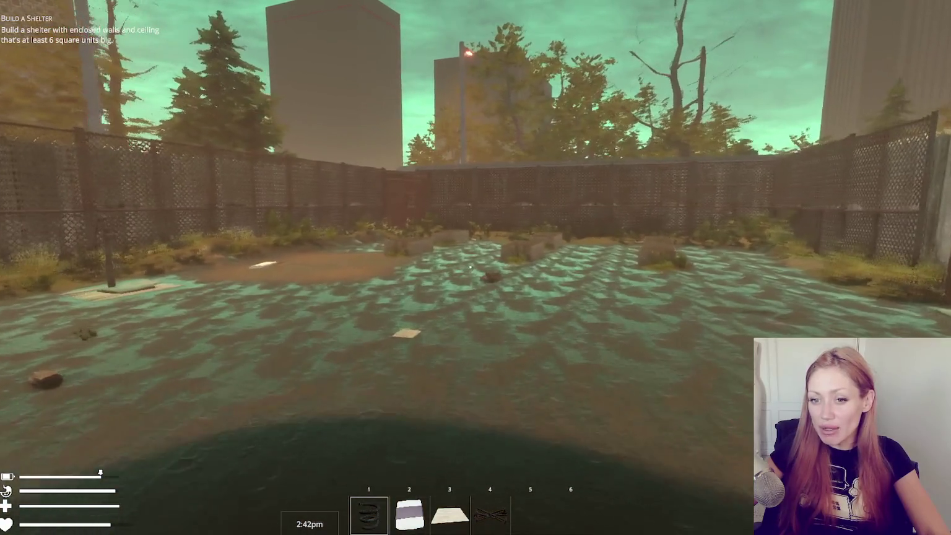
{"action": "key", "text": "s"}
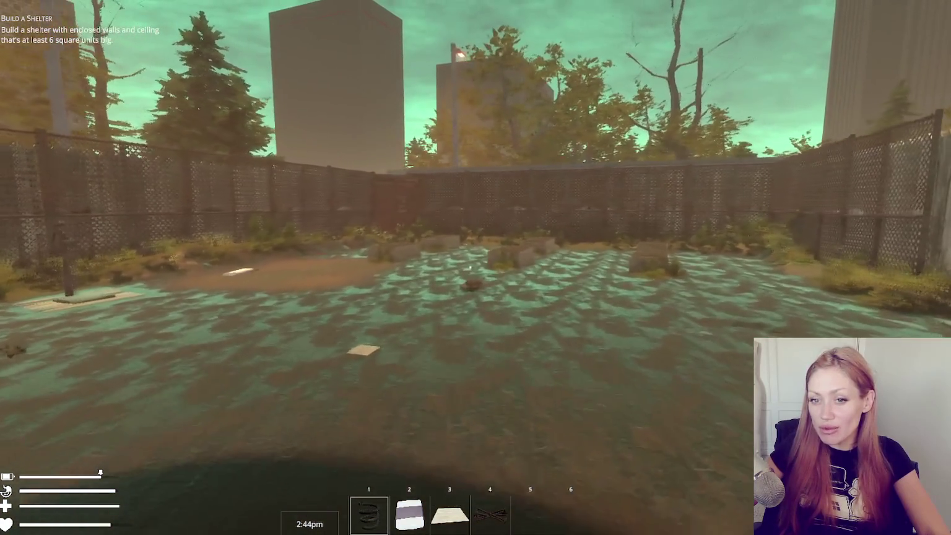
{"action": "key", "text": "w"}
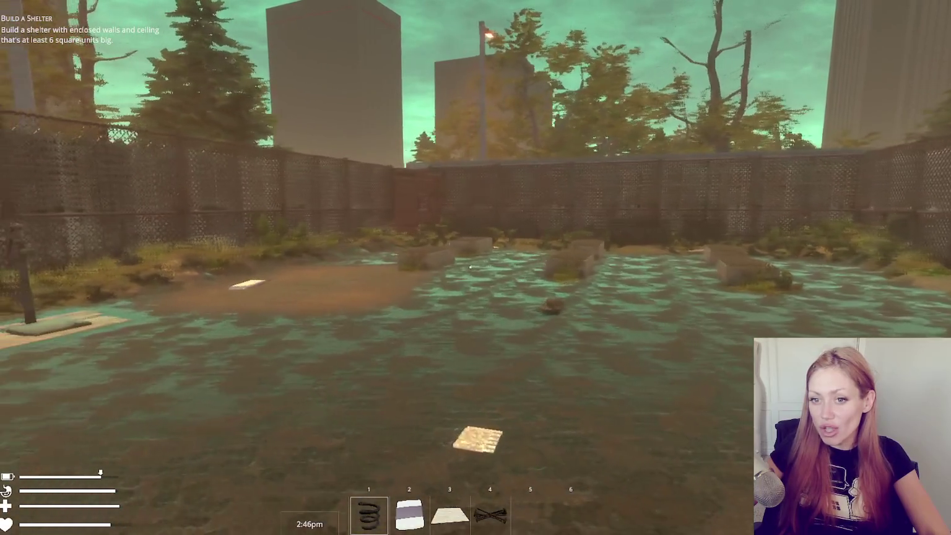
{"action": "key", "text": "Escape"}
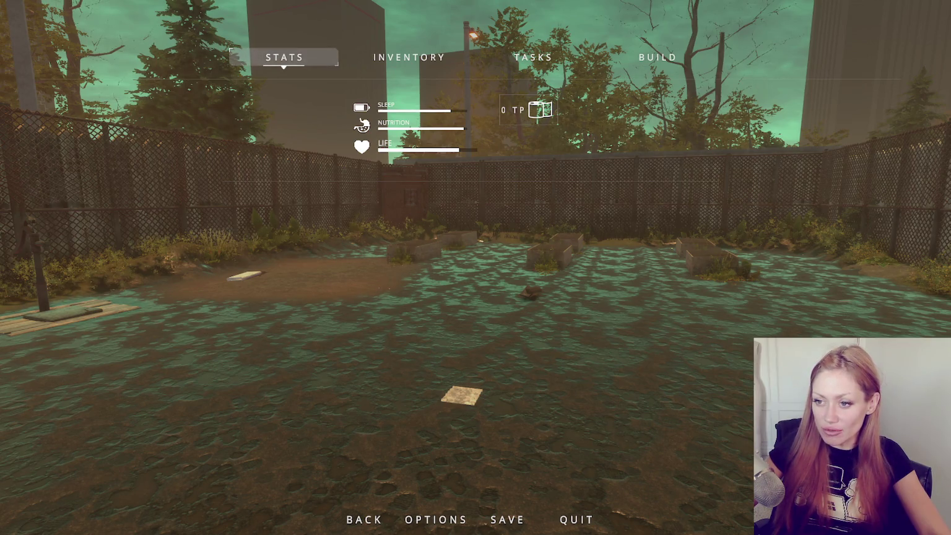
- Show the Console log list in Unity's left panel while the stats menu is up
{"action": "key", "text": "ctrl+shift+c"}
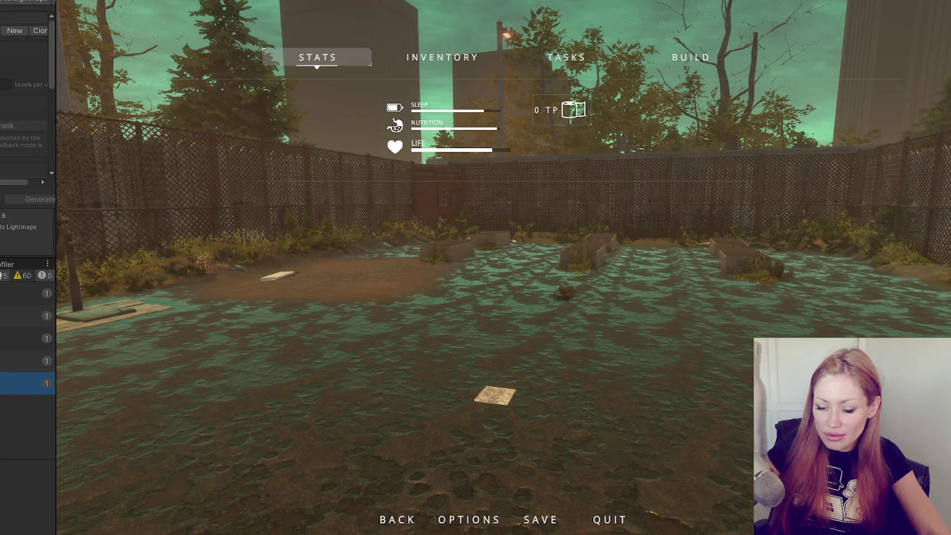
- Resume, exit the yard through the red fence door onto the lamp-lit street, and pause there
{"action": "key", "text": "Escape"}
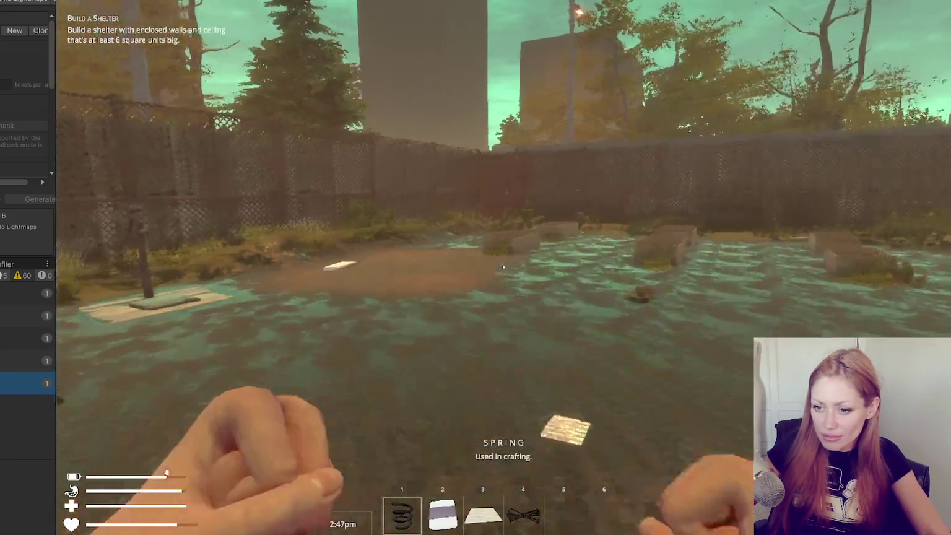
{"action": "key", "text": "w"}
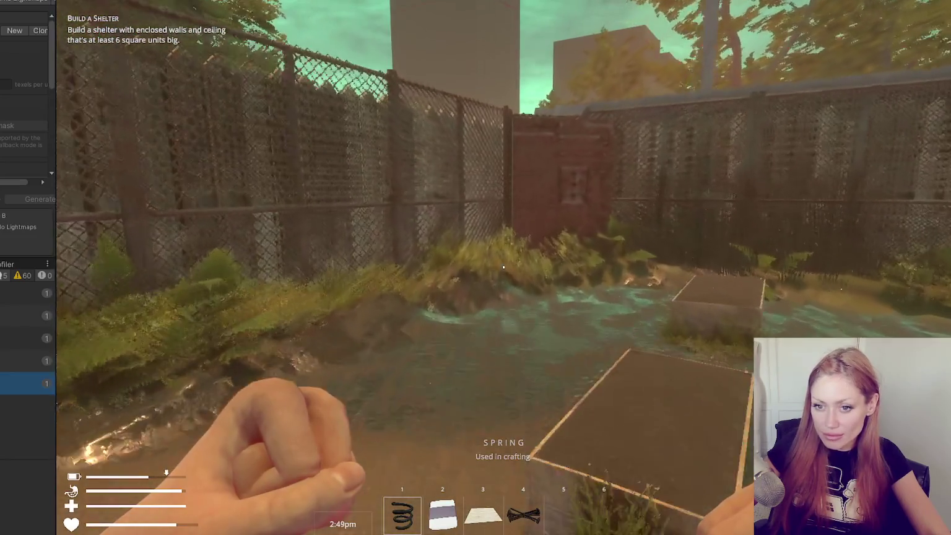
{"action": "key", "text": "w"}
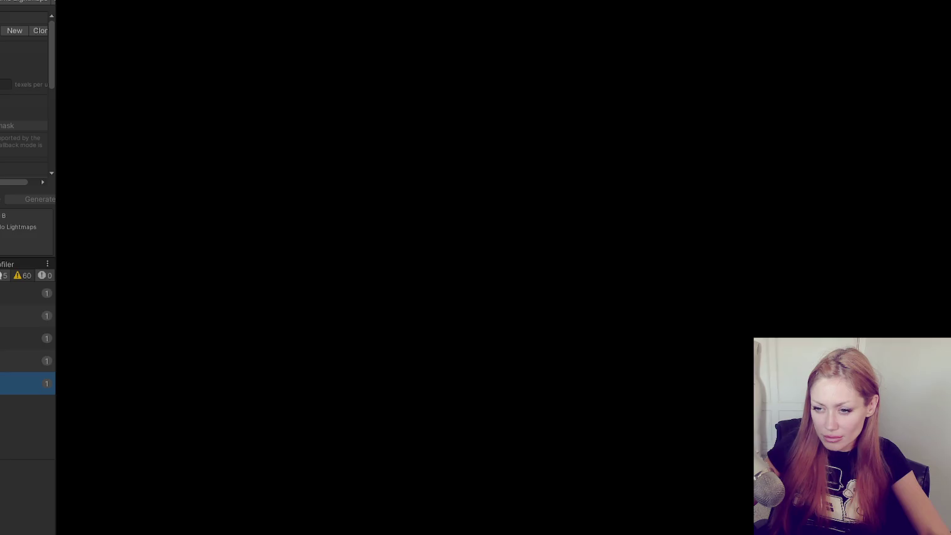
{"action": "key", "text": "Escape"}
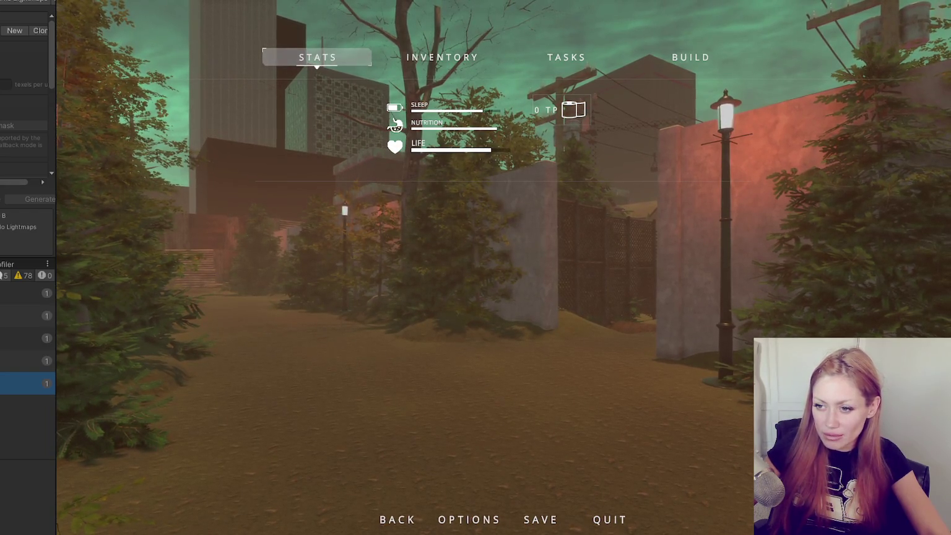
{"action": "key", "text": "alt+Tab"}
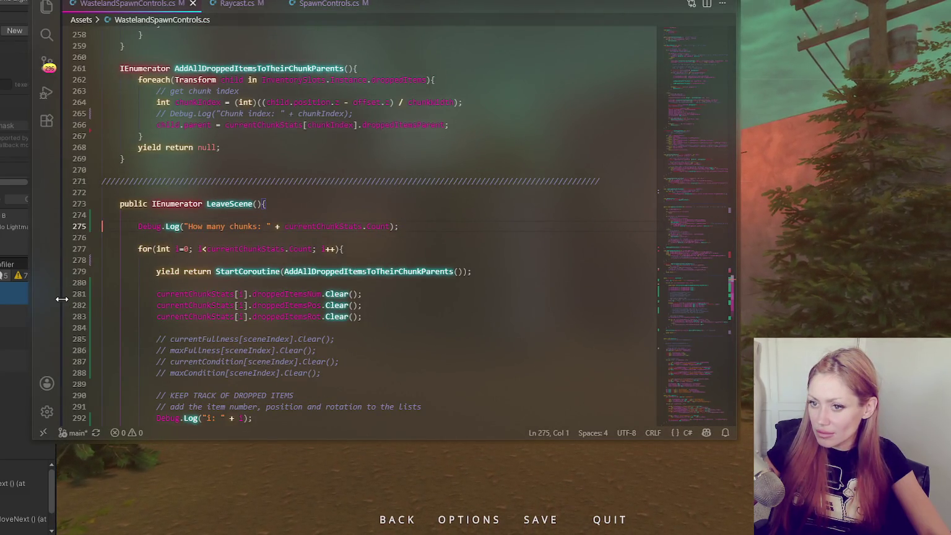
- Search WastelandSpawnControls.cs for LeaveScene and step back and forth between its two matches
{"action": "double_click", "coordinate": [229, 204]}
{"action": "key", "text": "ctrl+f"}
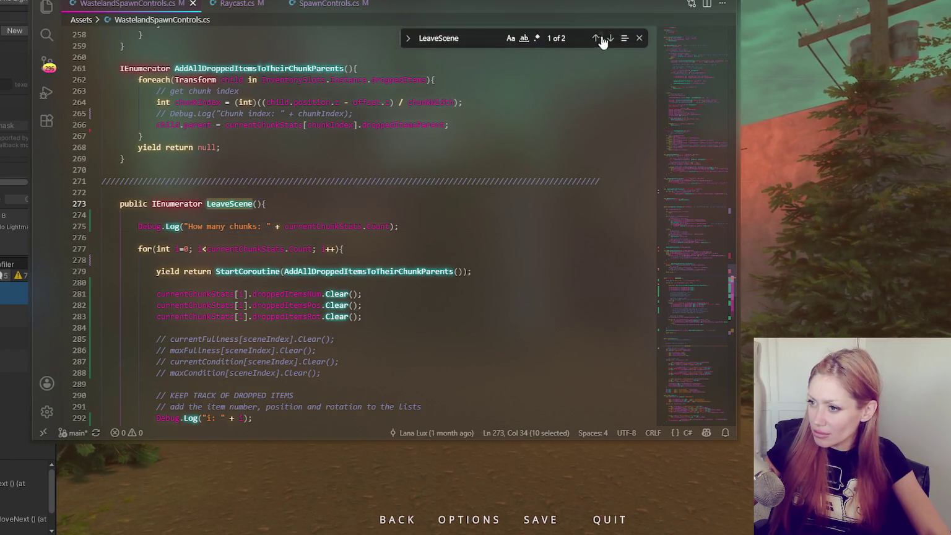
{"action": "left_click", "coordinate": [596, 38]}
{"action": "left_click", "coordinate": [596, 39]}
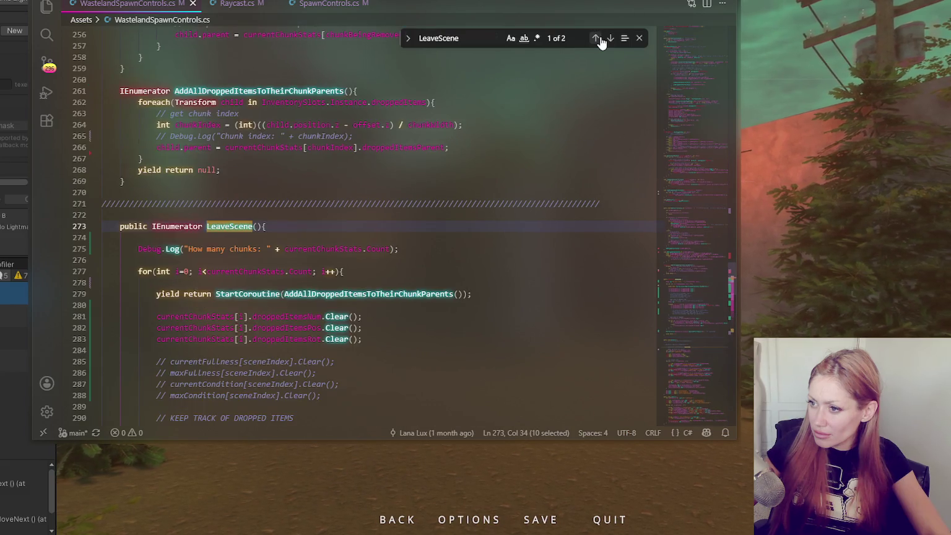
{"action": "left_click", "coordinate": [596, 38]}
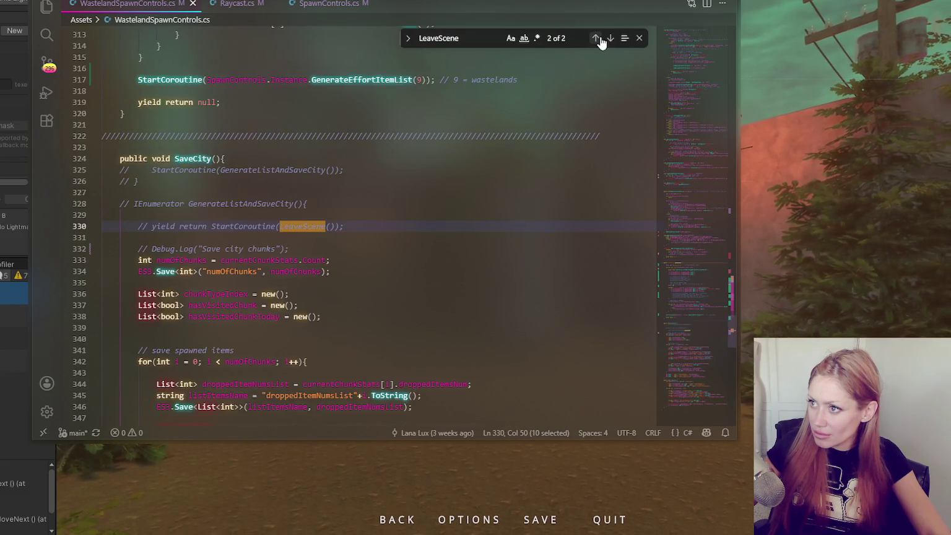
- Compare the LeaveScene definition in SpawnControls.cs with line 273 of WastelandSpawnControls.cs, ending on SceneControls.cs
{"action": "left_click", "coordinate": [328, 3]}
{"action": "left_click", "coordinate": [594, 39]}
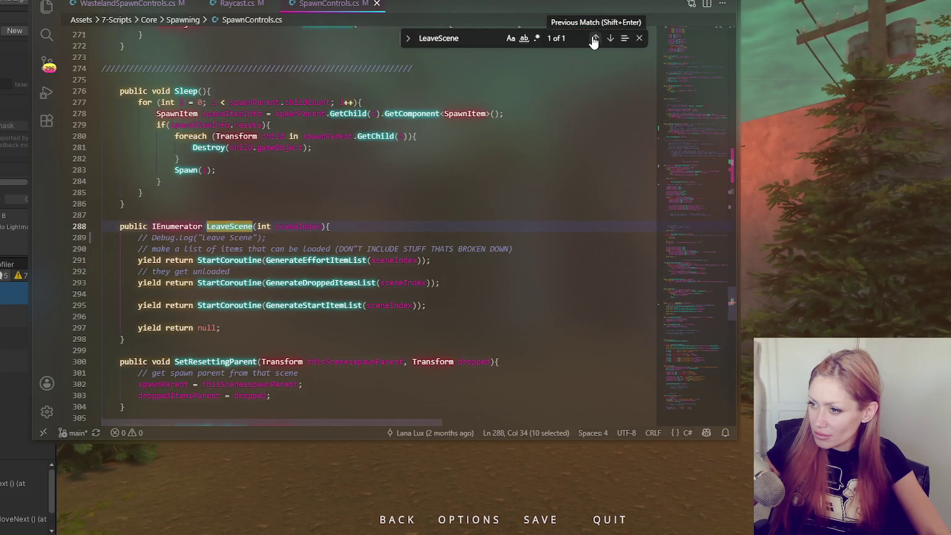
{"action": "left_click", "coordinate": [129, 6]}
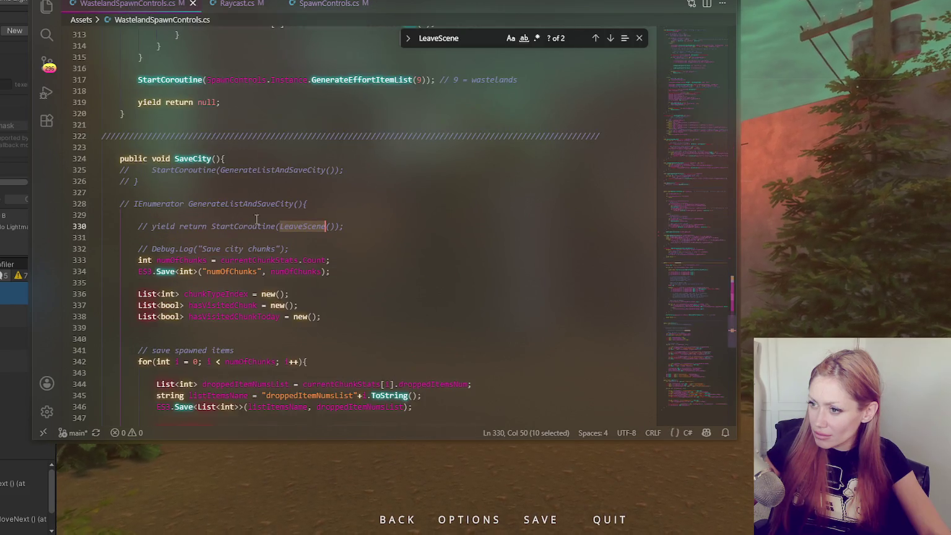
{"action": "left_click", "coordinate": [595, 38]}
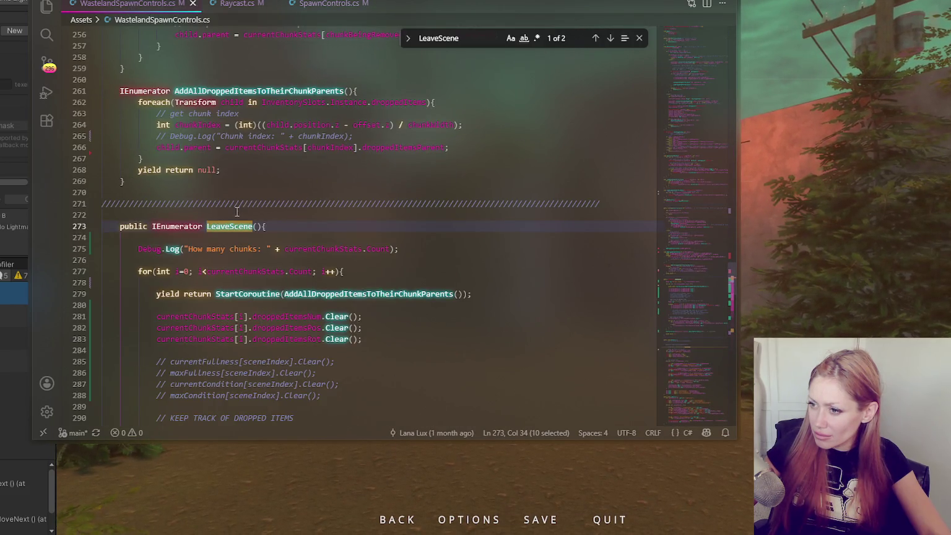
{"action": "key", "text": "alt+Tab"}
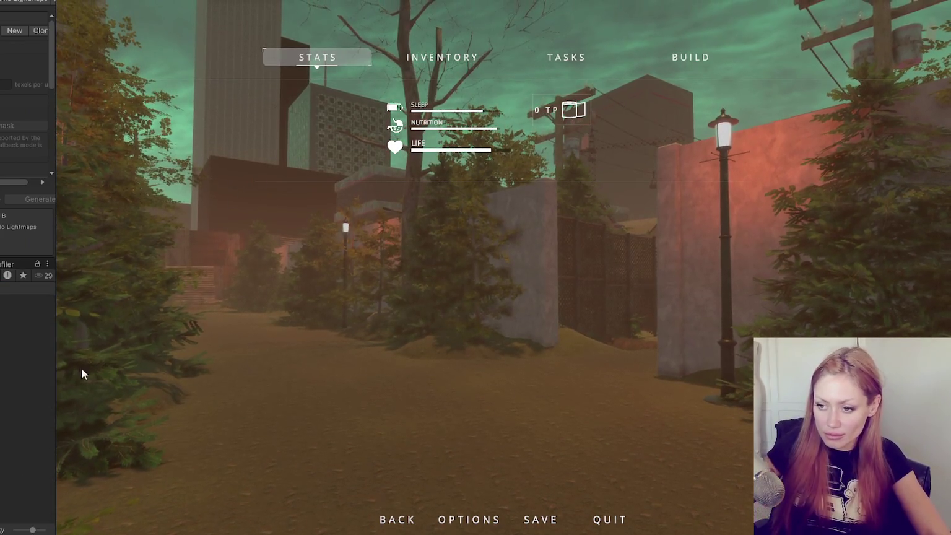
{"action": "key", "text": "alt+Tab"}
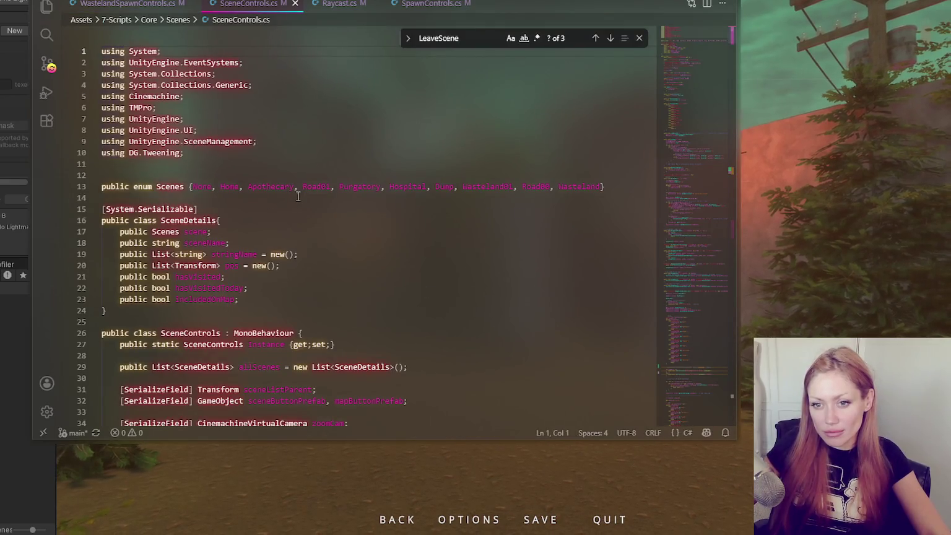
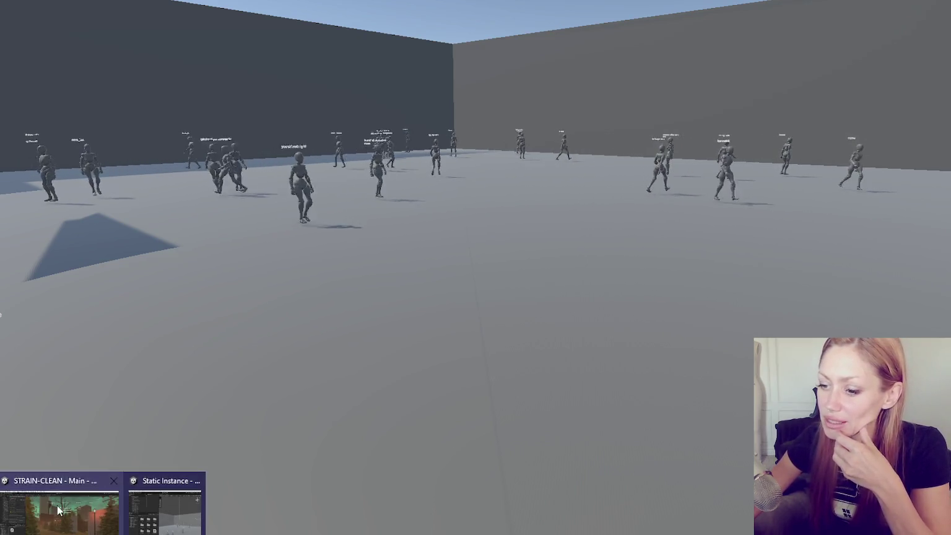
- Switch to the other Unity project's game, resume it from the pause menu, then stop it
{"action": "left_click", "coordinate": [77, 495]}
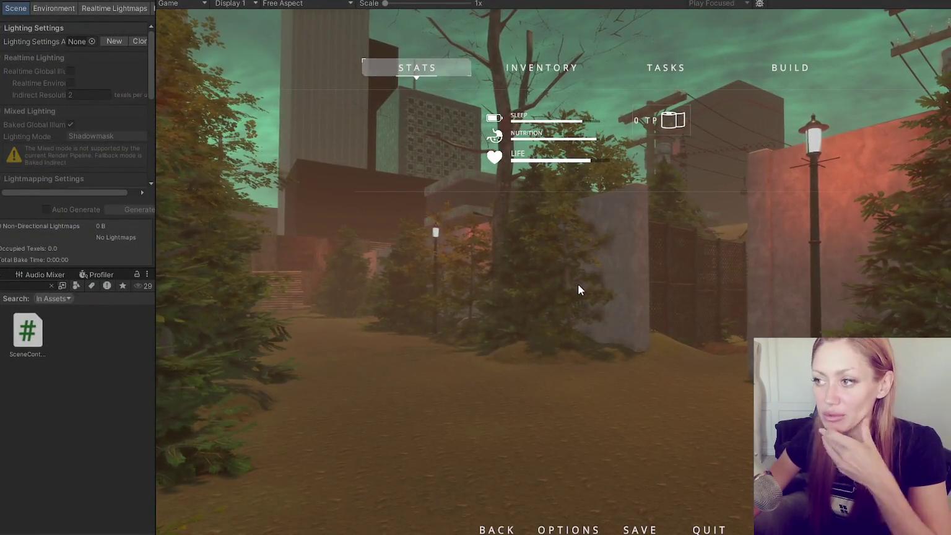
{"action": "key", "text": "Escape"}
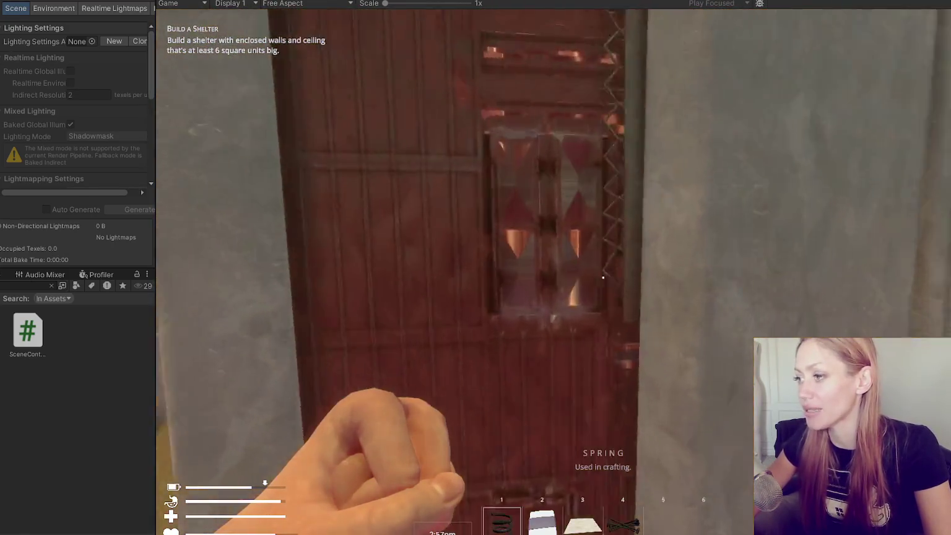
{"action": "key", "text": "e"}
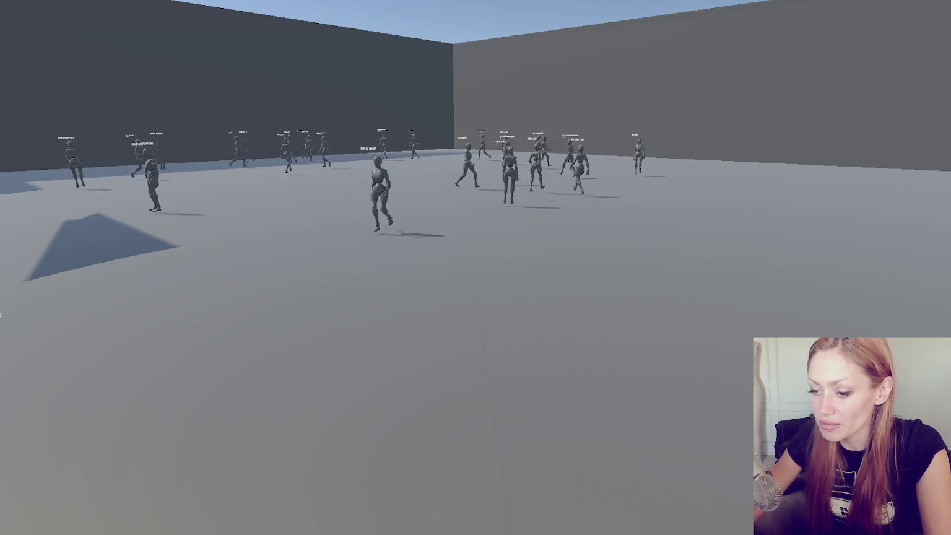
- Check the Unity editor and the running NPC crowd build, then bring up PlayerControls.cs
{"action": "key", "text": "alt+Tab"}
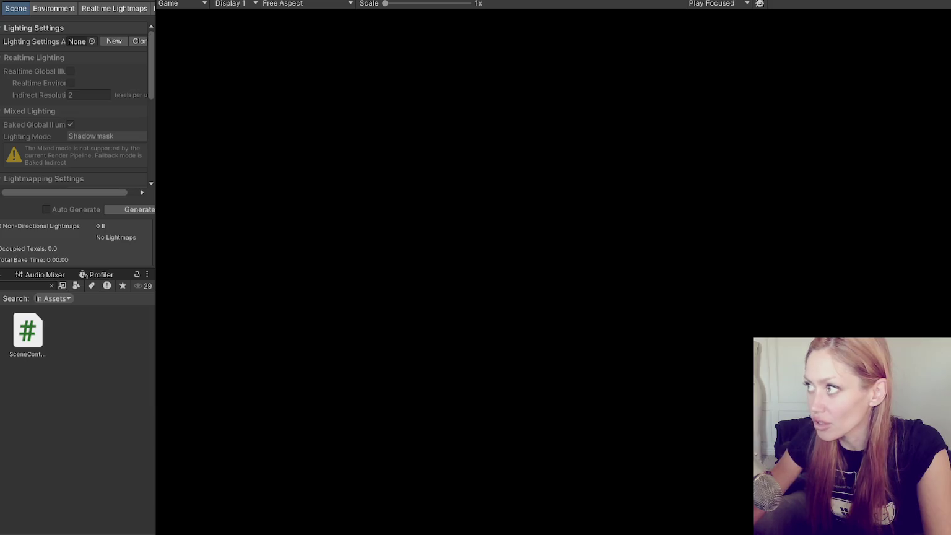
{"action": "key", "text": "alt+Tab"}
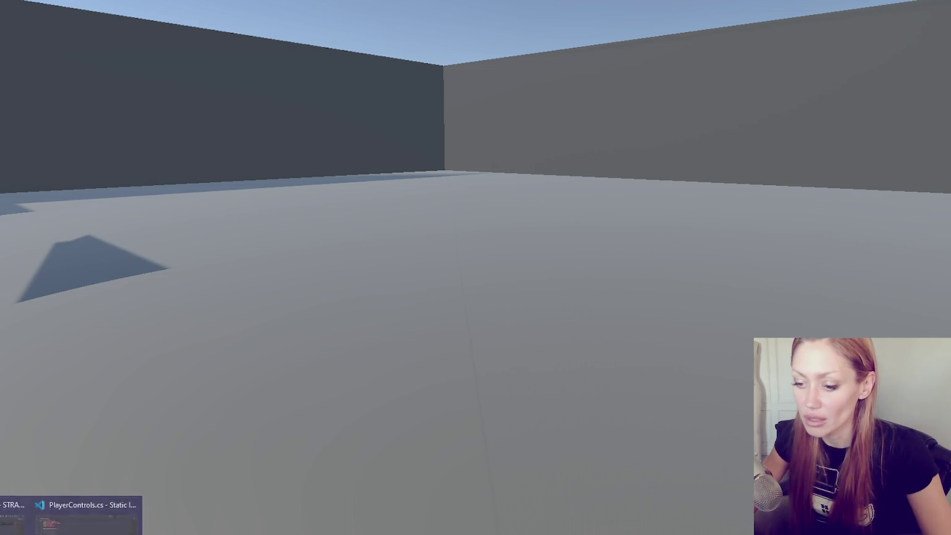
{"action": "left_click", "coordinate": [87, 514]}
- On line 38, add the fields float currentTimer = 0 and float maxTimer = 1.0f
{"action": "scroll", "coordinate": [416, 312], "scroll_direction": "down", "scroll_amount": 7}
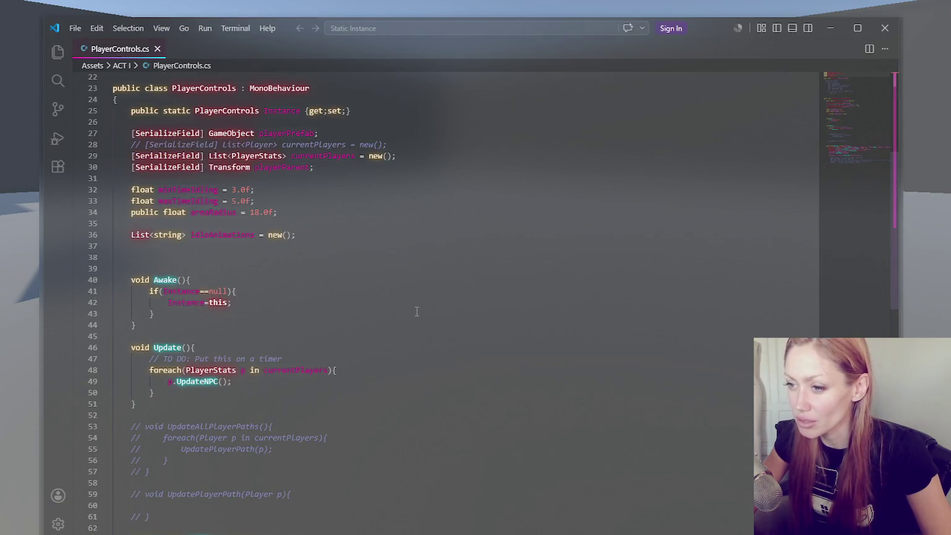
{"action": "scroll", "coordinate": [423, 305], "scroll_direction": "down", "scroll_amount": 5}
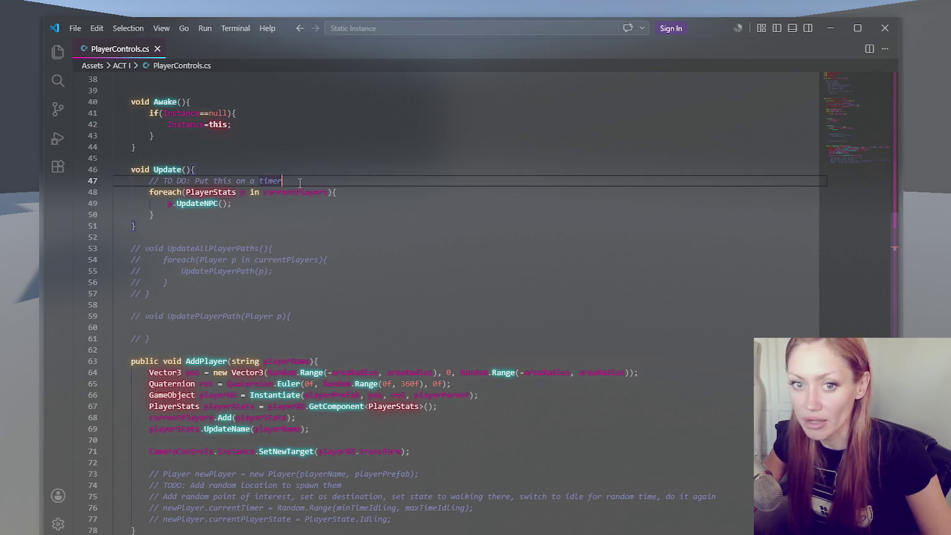
{"action": "scroll", "coordinate": [245, 153], "scroll_direction": "up", "scroll_amount": 2}
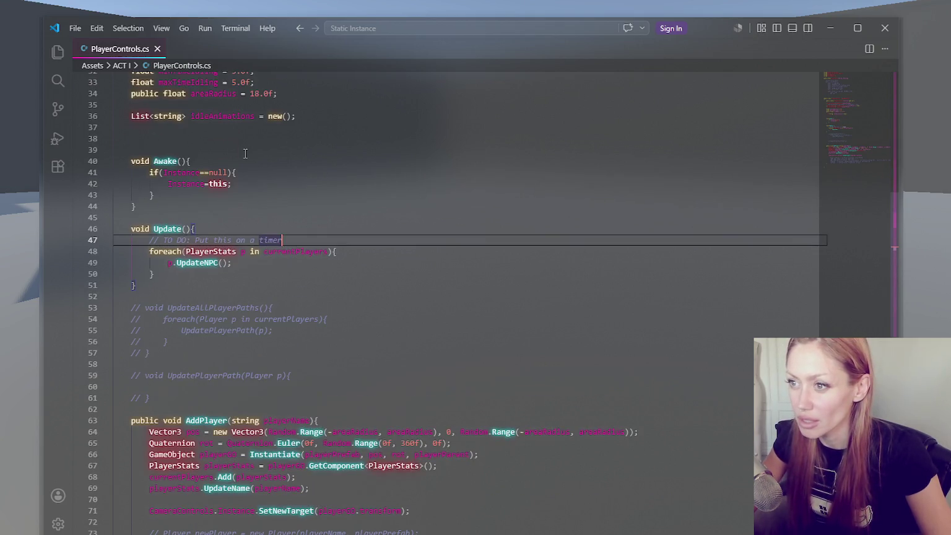
{"action": "left_click", "coordinate": [286, 137]}
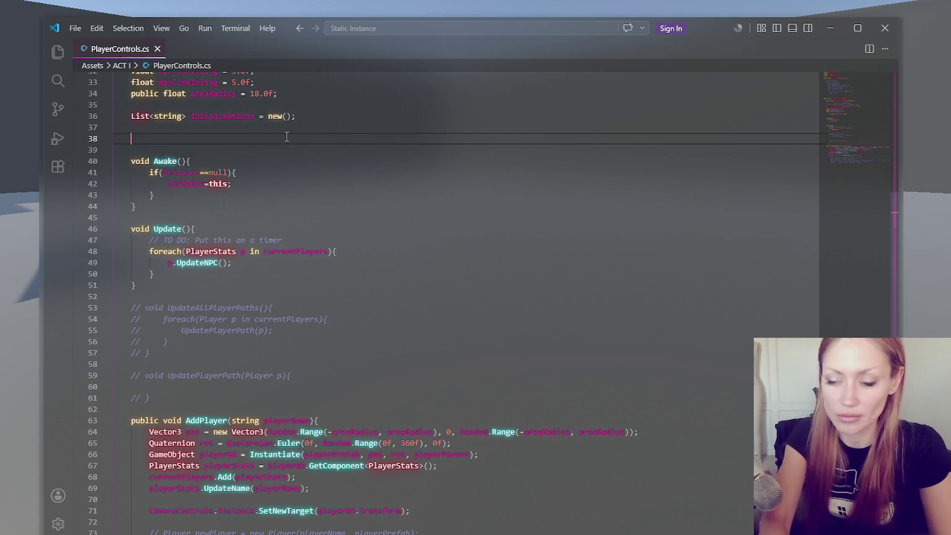
{"action": "type", "text": "float current"}
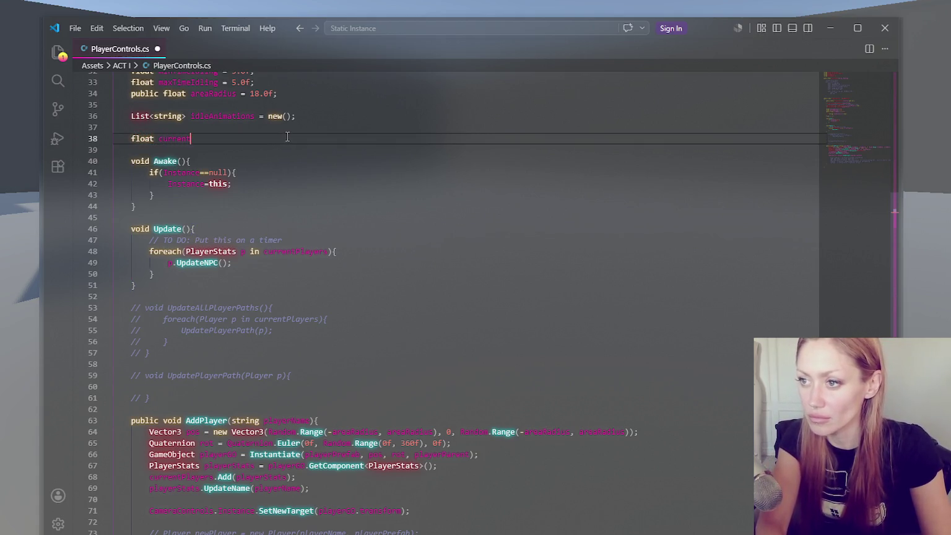
{"action": "type", "text": "Timer = 0;"}
{"action": "key", "text": "Return"}
{"action": "type", "text": "float maxTimer = 1."}
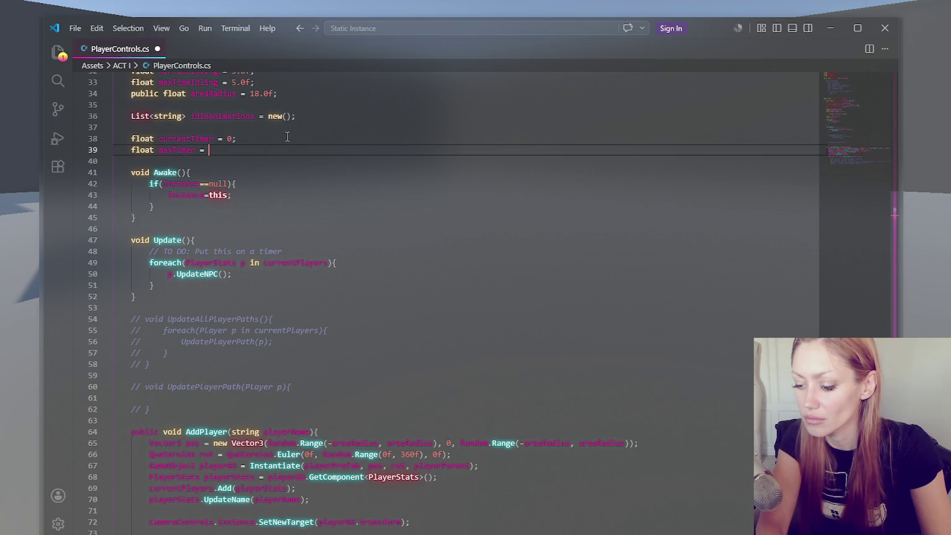
{"action": "type", "text": "0f;"}
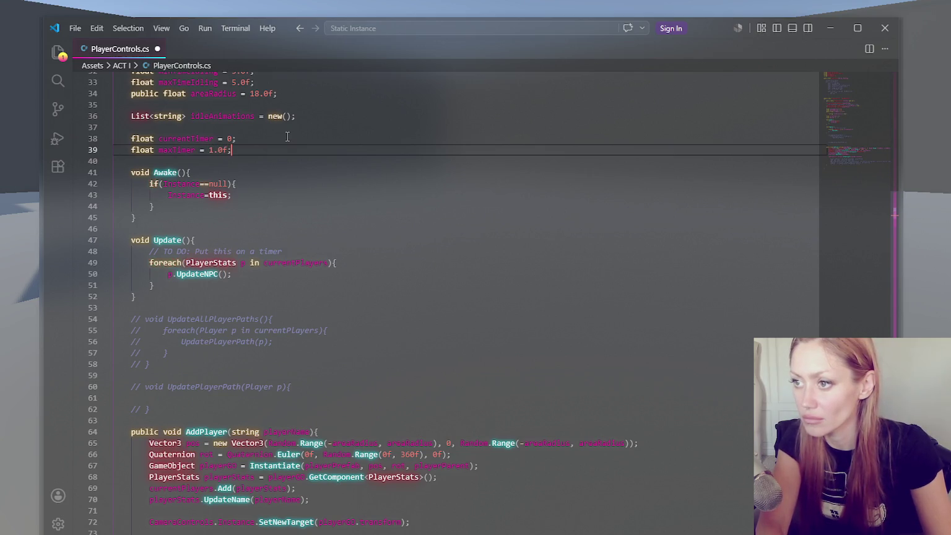
- Create an empty void UpdateNPCs() method below Update
{"action": "left_click", "coordinate": [304, 251]}
{"action": "left_click", "coordinate": [169, 304]}
{"action": "left_click", "coordinate": [242, 298]}
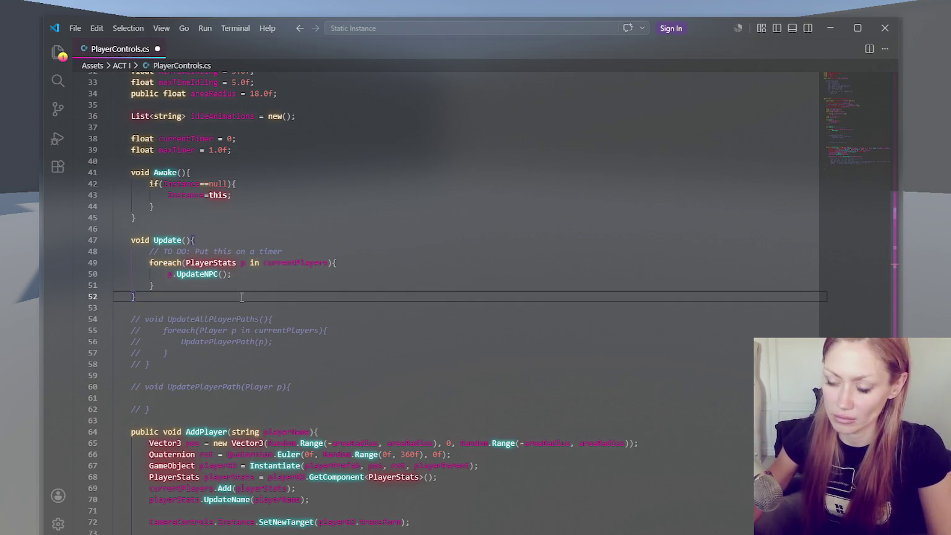
{"action": "key", "text": "Return"}
{"action": "key", "text": "Return"}
{"action": "type", "text": "void UpdateNPCs"}
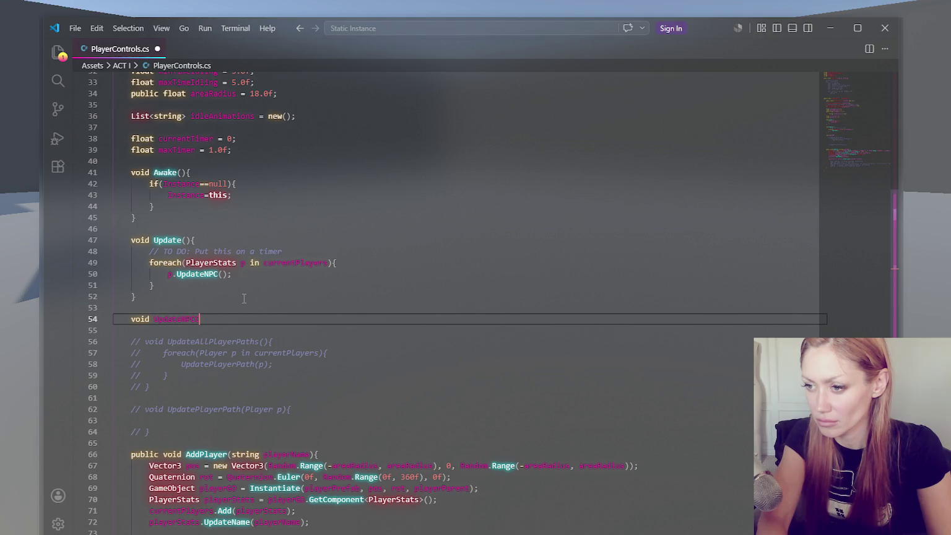
{"action": "type", "text": " (){"}
{"action": "key", "text": "Return"}
{"action": "key", "text": "Down"}
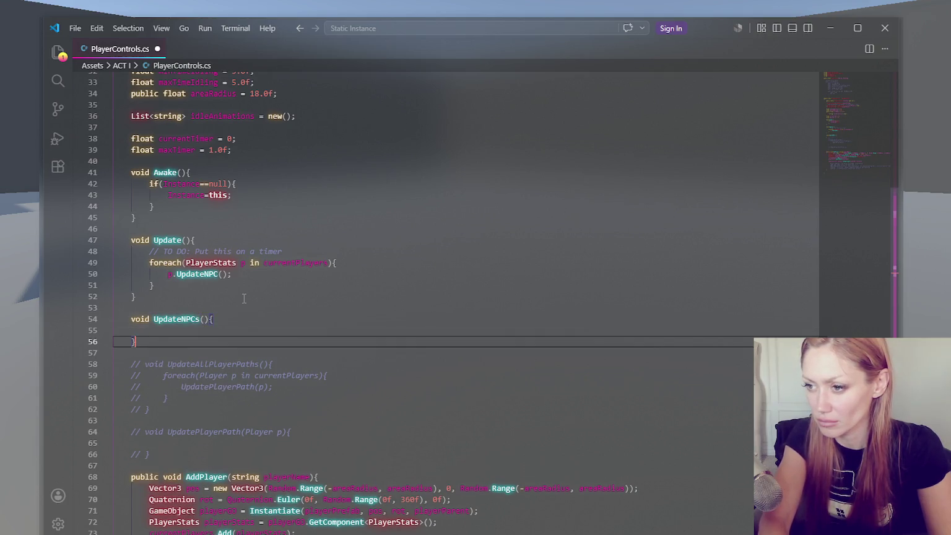
- Move the foreach loop out of Update into the UpdateNPCs method
{"action": "left_click_drag", "start_coordinate": [198, 276], "coordinate": [326, 251]}
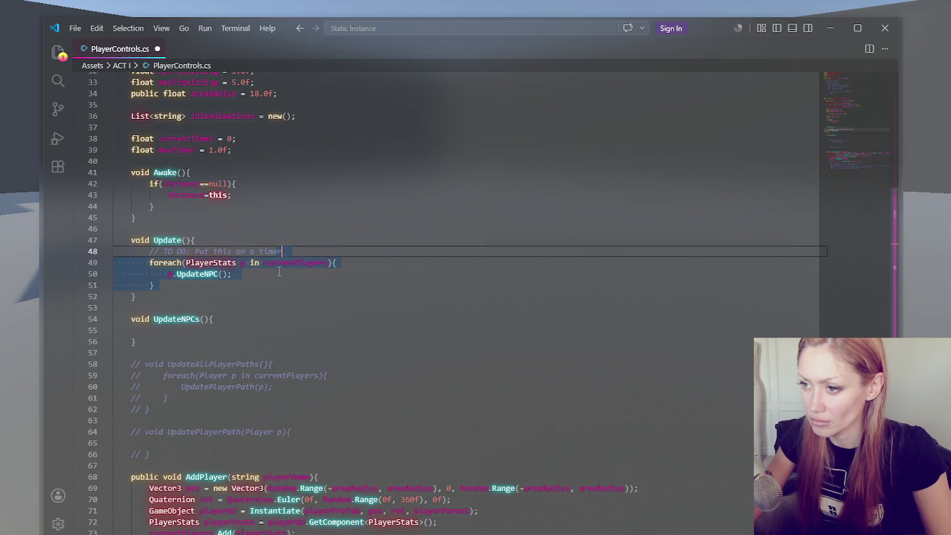
{"action": "key", "text": "ctrl+x"}
{"action": "left_click", "coordinate": [148, 296]}
{"action": "key", "text": "ctrl+v"}
{"action": "left_click", "coordinate": [148, 297]}
{"action": "key", "text": "BackSpace"}
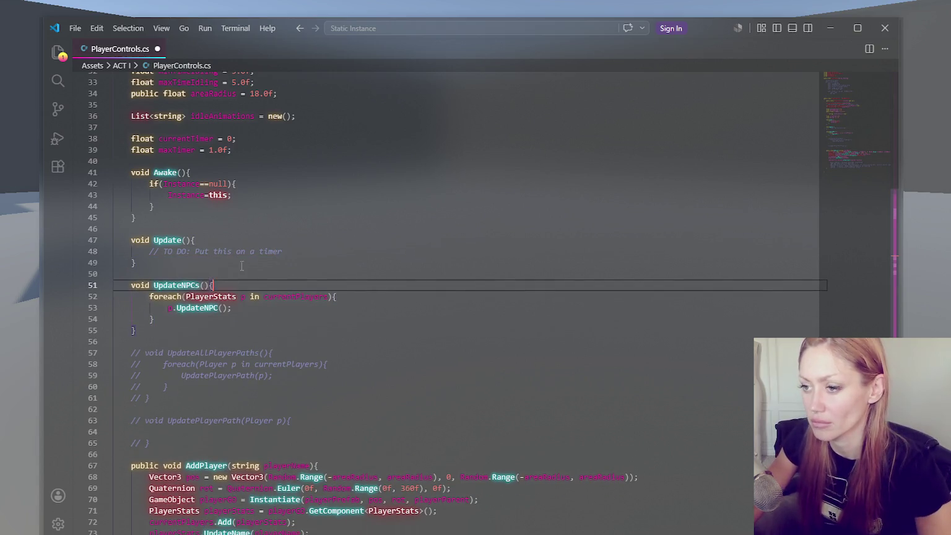
- Add an if (timer) block with an else branch under the TODO comment in Update
{"action": "left_click", "coordinate": [295, 250]}
{"action": "key", "text": "Return"}
{"action": "type", "text": "if(timer <=0 ){"}
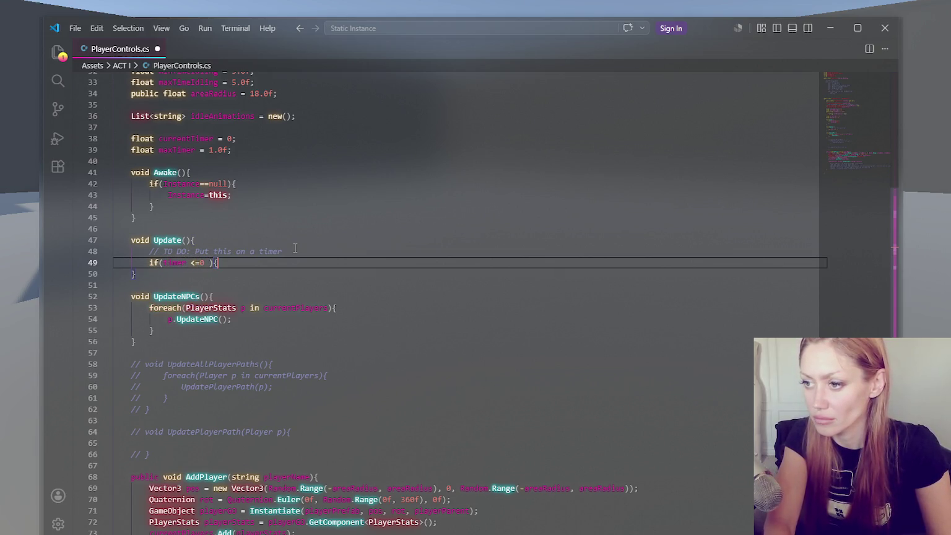
{"action": "key", "text": "BackSpace"}
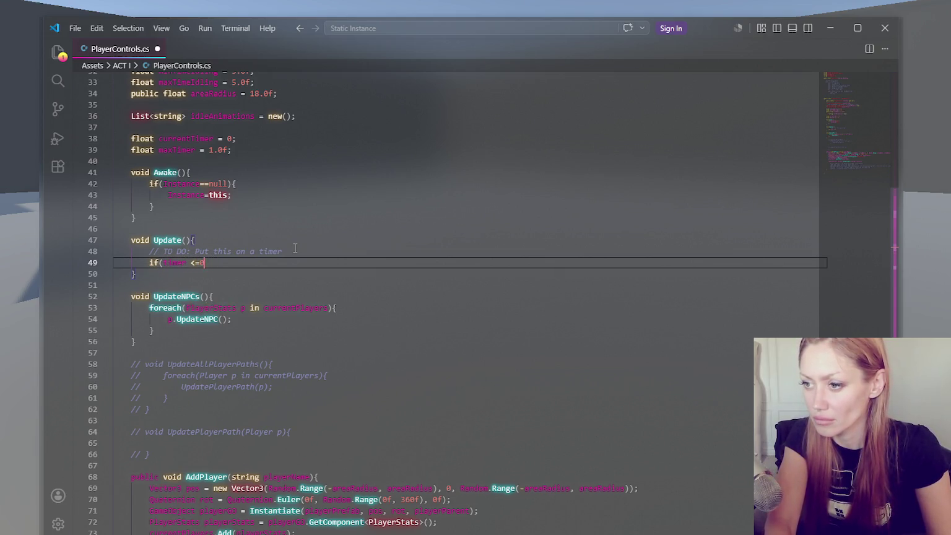
{"action": "type", "text": "){"}
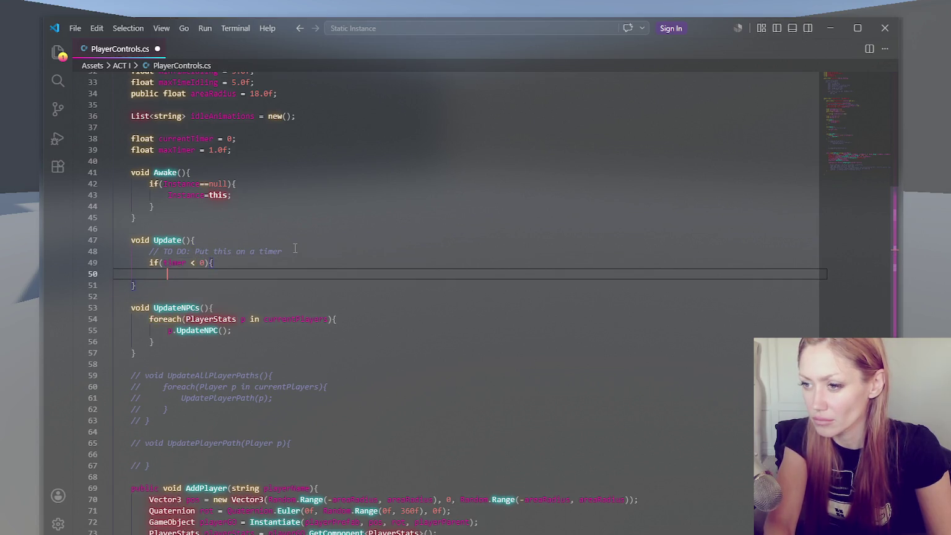
{"action": "key", "text": "Return"}
{"action": "key", "text": "Down"}
{"action": "key", "text": "Return"}
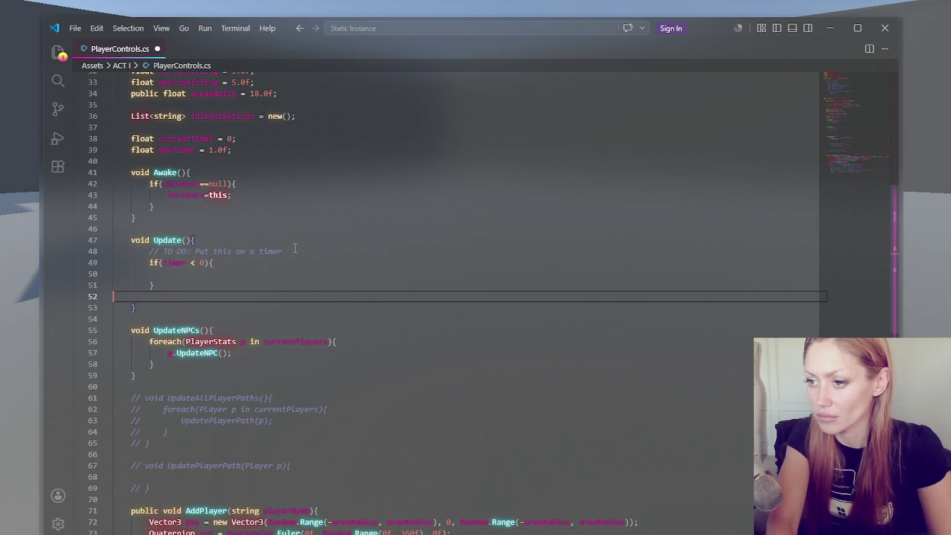
{"action": "key", "text": "BackSpace"}
{"action": "type", "text": "else {"}
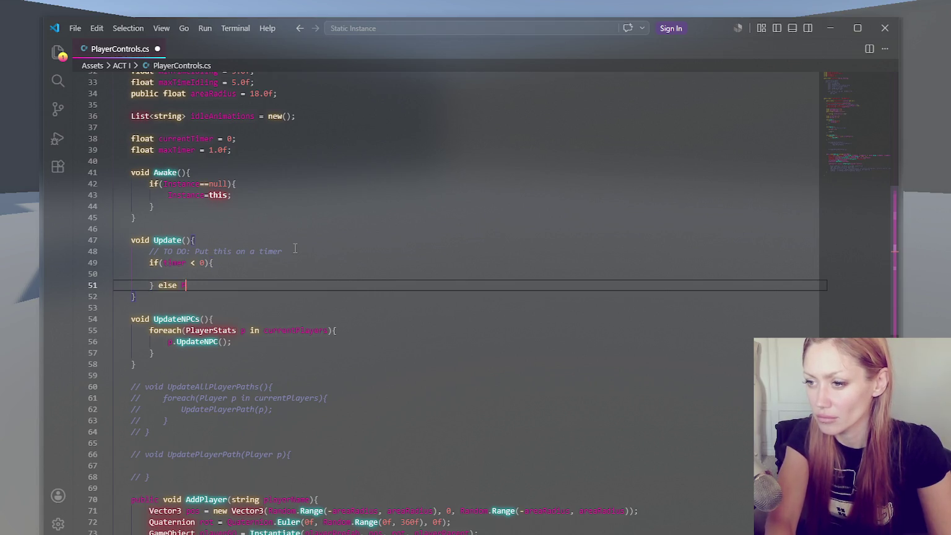
{"action": "key", "text": "Return"}
{"action": "type", "text": "timer"}
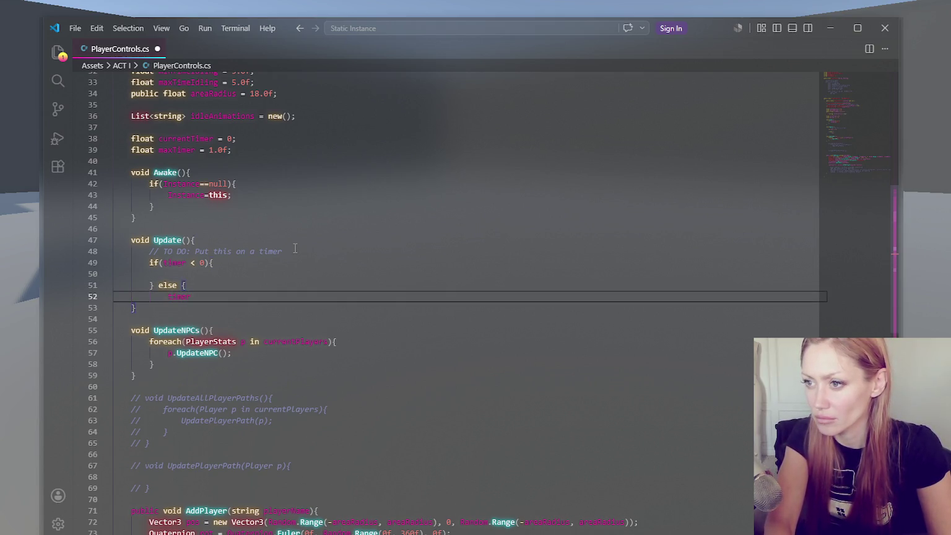
- Rename the fields to updateTimer and maxUpdateTimer, and use updateTimer in the if and else
{"action": "left_click", "coordinate": [178, 256]}
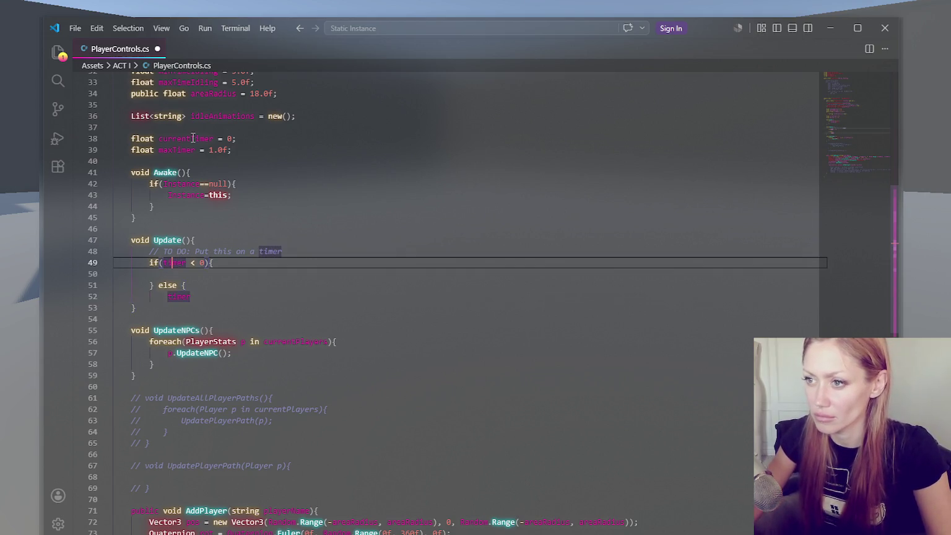
{"action": "double_click", "coordinate": [192, 139]}
{"action": "type", "text": "updateTimer"}
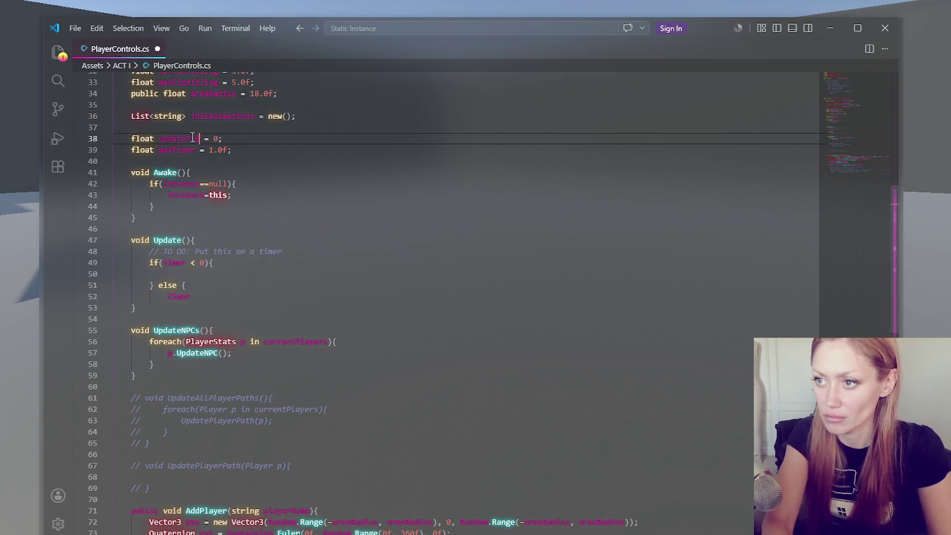
{"action": "left_click", "coordinate": [172, 150]}
{"action": "type", "text": "Update"}
{"action": "double_click", "coordinate": [177, 142]}
{"action": "double_click", "coordinate": [173, 263]}
{"action": "key", "text": "ctrl+v"}
{"action": "double_click", "coordinate": [178, 296]}
{"action": "key", "text": "ctrl+v"}
- Call UpdateNPCs() inside the if block
{"action": "left_click", "coordinate": [242, 302]}
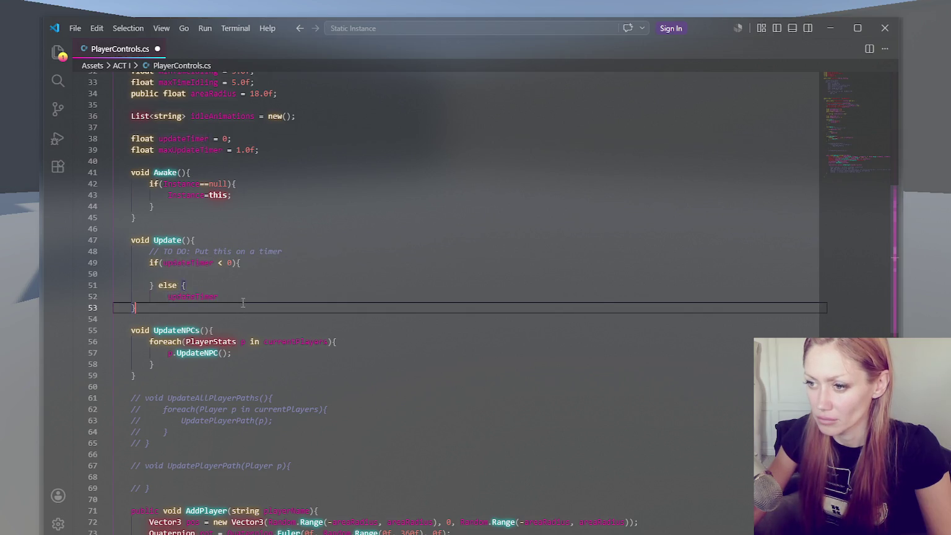
{"action": "left_click", "coordinate": [250, 298]}
{"action": "left_click", "coordinate": [239, 275]}
{"action": "key", "text": "Return"}
{"action": "type", "text": "updateTimer =updateTimer);"}
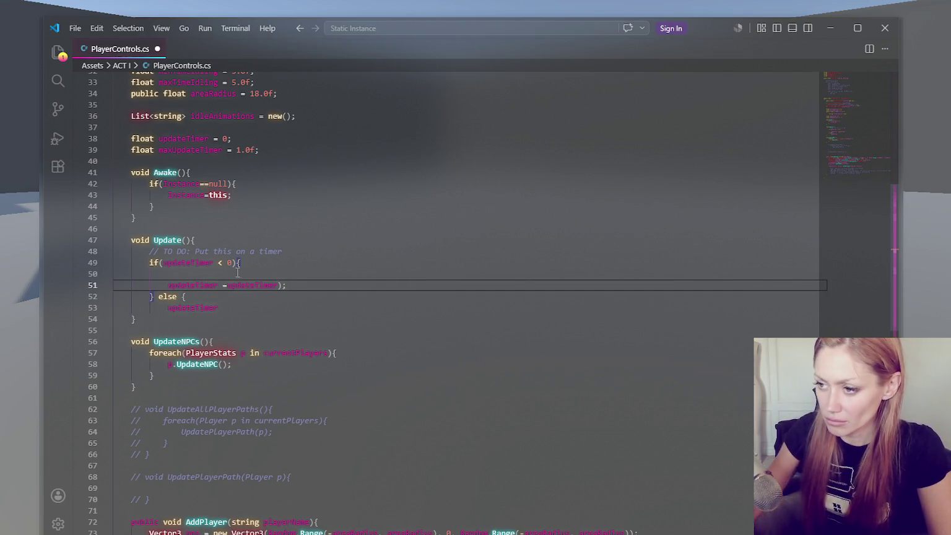
{"action": "key", "text": "BackSpace"}
{"action": "type", "text": ";"}
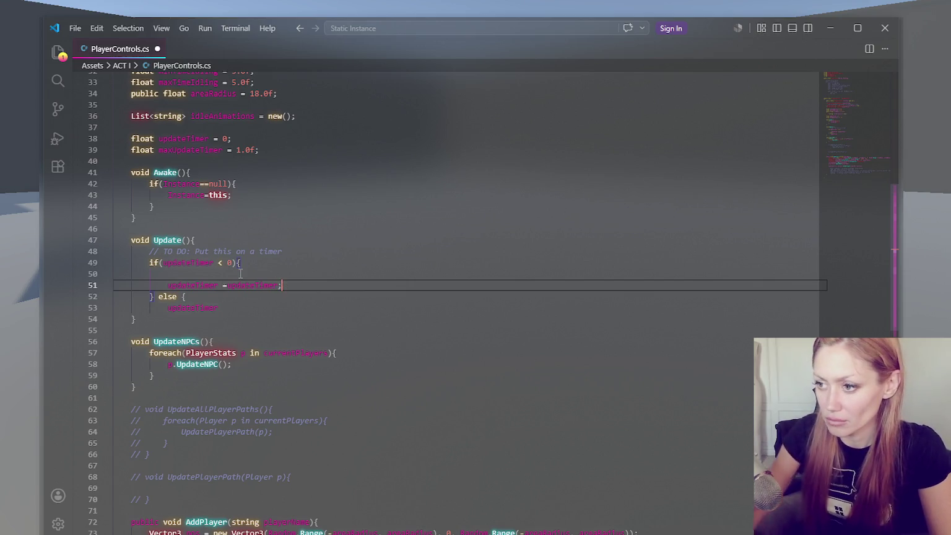
{"action": "left_click", "coordinate": [230, 278]}
{"action": "left_click", "coordinate": [189, 341]}
{"action": "left_click", "coordinate": [197, 274]}
{"action": "type", "text": "UpdateNPCs();"}
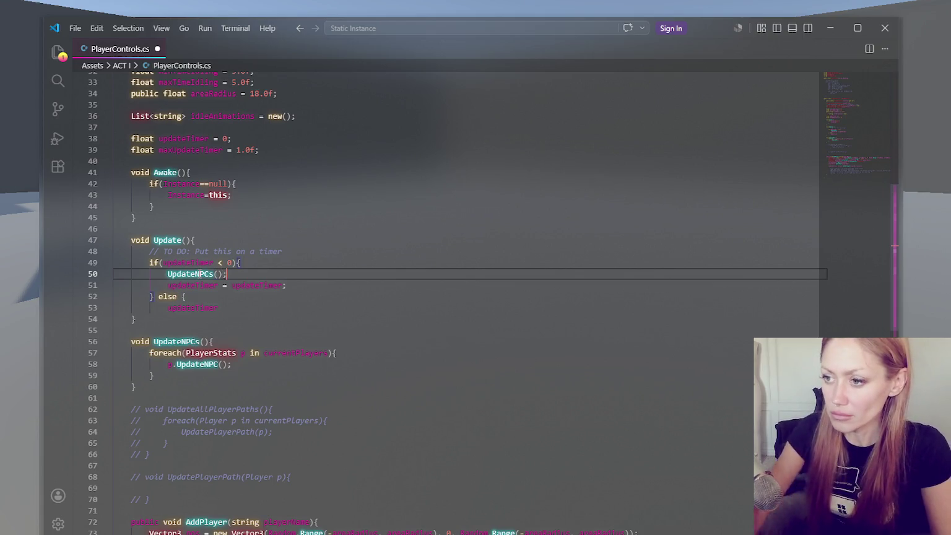
- Count updateTimer down by Time.deltaTime in the else branch and save the script
{"action": "left_click", "coordinate": [259, 308]}
{"action": "type", "text": "-= Time.deltaTime;"}
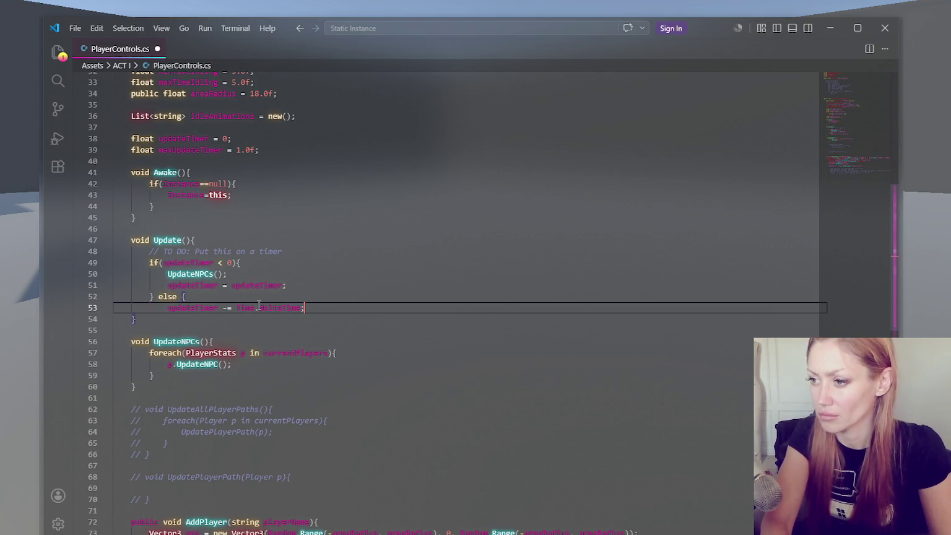
{"action": "key", "text": "ctrl+s"}
{"action": "key", "text": "Up"}
{"action": "key", "text": "Up"}
{"action": "key", "text": "Left"}
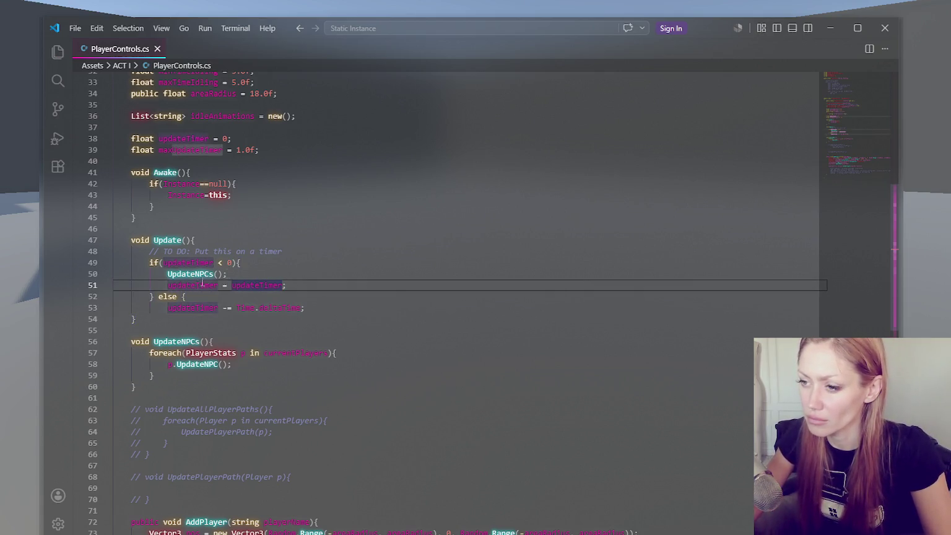
{"action": "key", "text": "Up"}
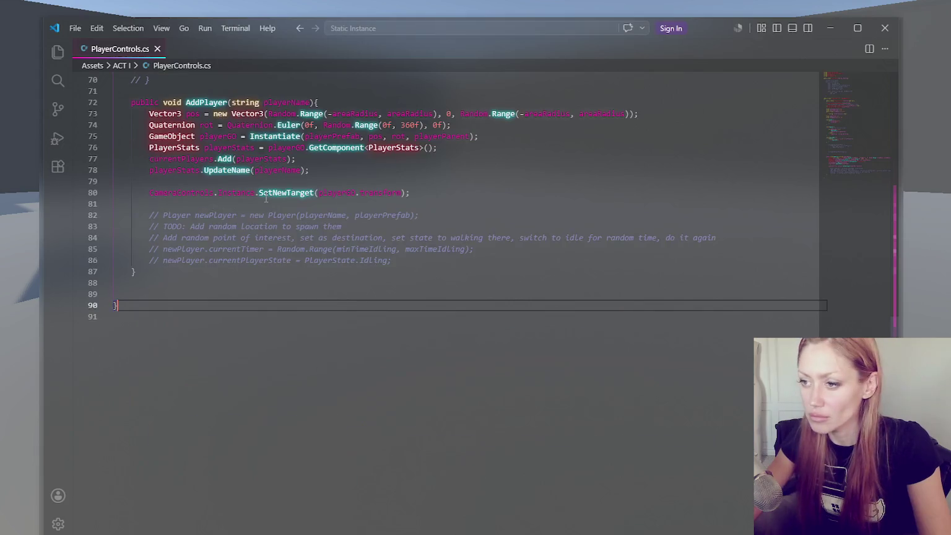
- Add the missing closing brace on a new line after the else statement on line 53
{"action": "scroll", "coordinate": [514, 212], "scroll_direction": "up", "scroll_amount": 20}
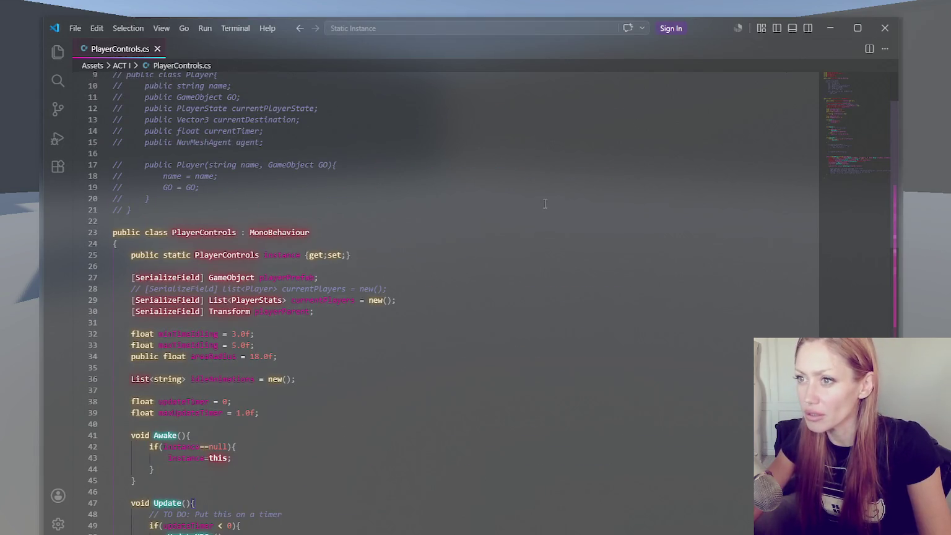
{"action": "scroll", "coordinate": [545, 203], "scroll_direction": "down", "scroll_amount": 7}
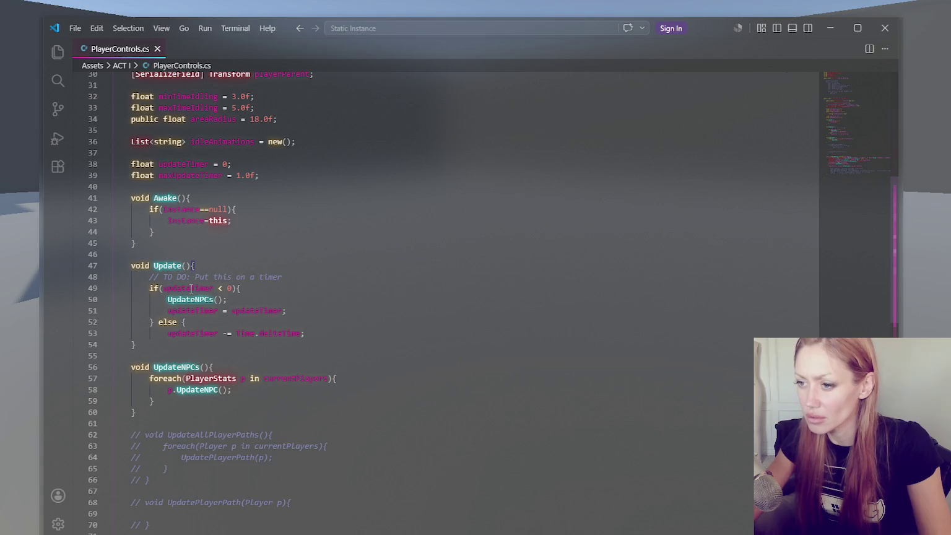
{"action": "left_click", "coordinate": [186, 296]}
{"action": "key", "text": "End"}
{"action": "key", "text": "Down"}
{"action": "key", "text": "Down"}
{"action": "key", "text": "Down"}
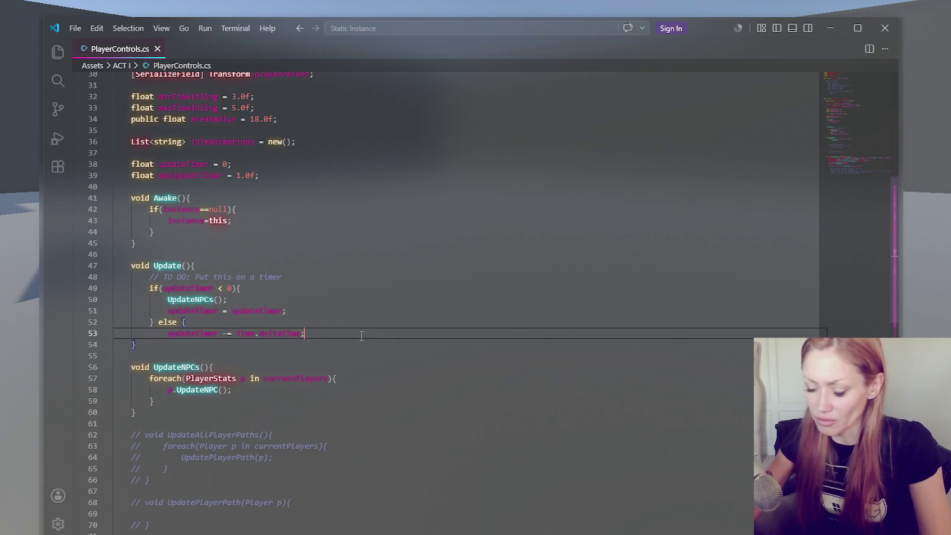
{"action": "key", "text": "Return"}
{"action": "type", "text": "}"}
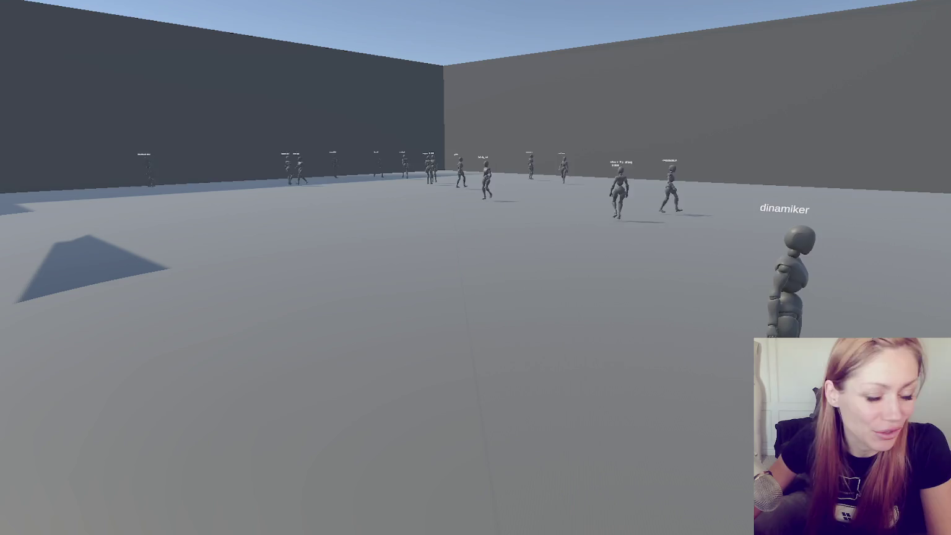
- Watch the labelled NPCs walk around the arena in the test run, then return to PlayerControls.cs
{"action": "key", "text": "w"}
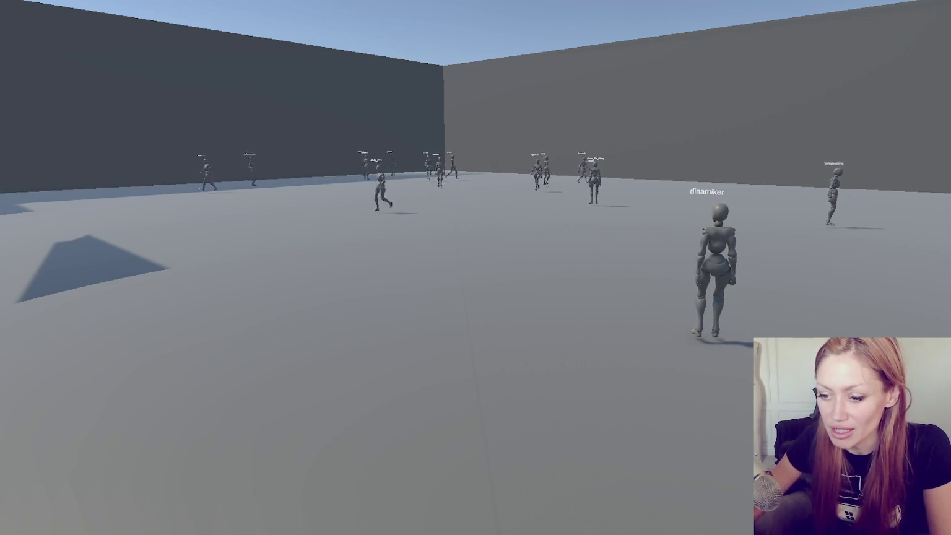
{"action": "mouse_move", "coordinate": [71, 533]}
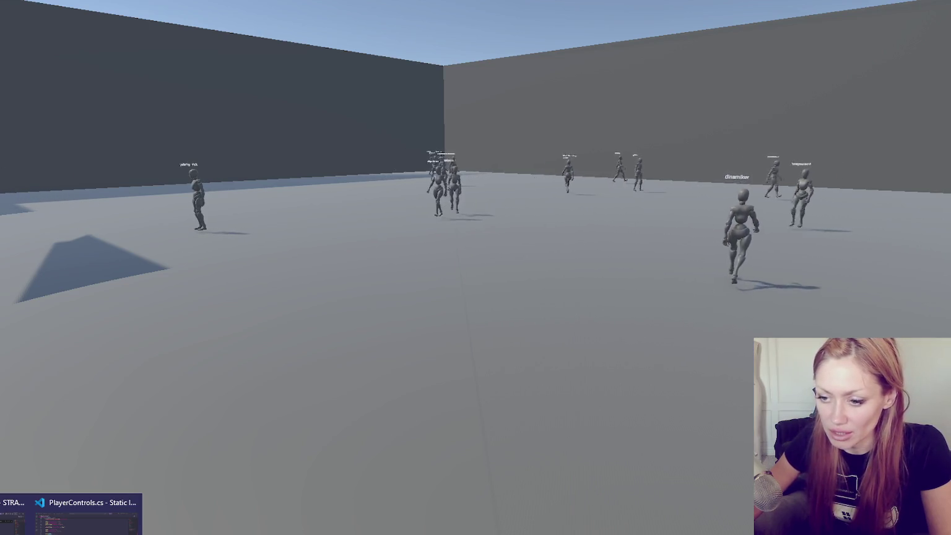
{"action": "left_click", "coordinate": [38, 514]}
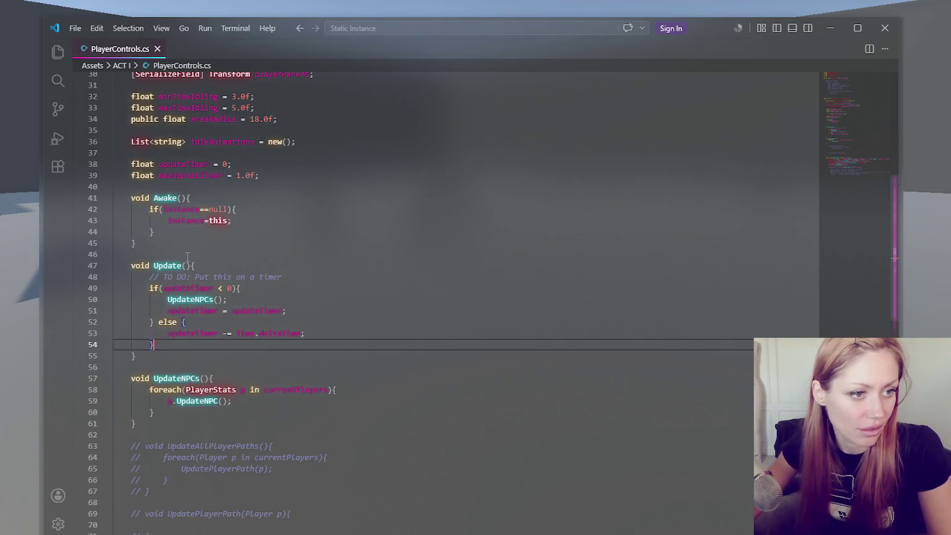
- Add a Start method below Awake that sets Application.targetFrameRate to 60
{"action": "left_click", "coordinate": [247, 209]}
{"action": "left_click", "coordinate": [256, 247]}
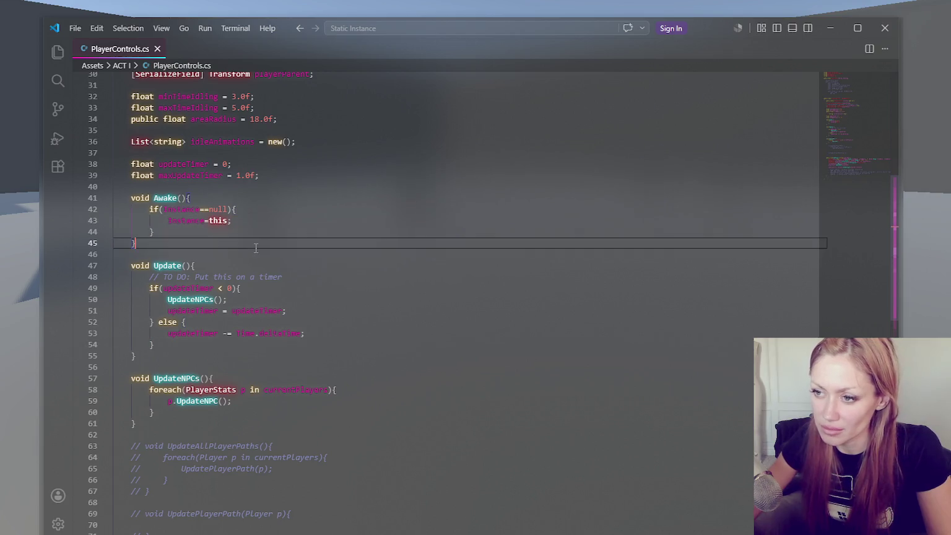
{"action": "key", "text": "Return"}
{"action": "key", "text": "Return"}
{"action": "type", "text": "void Start("}
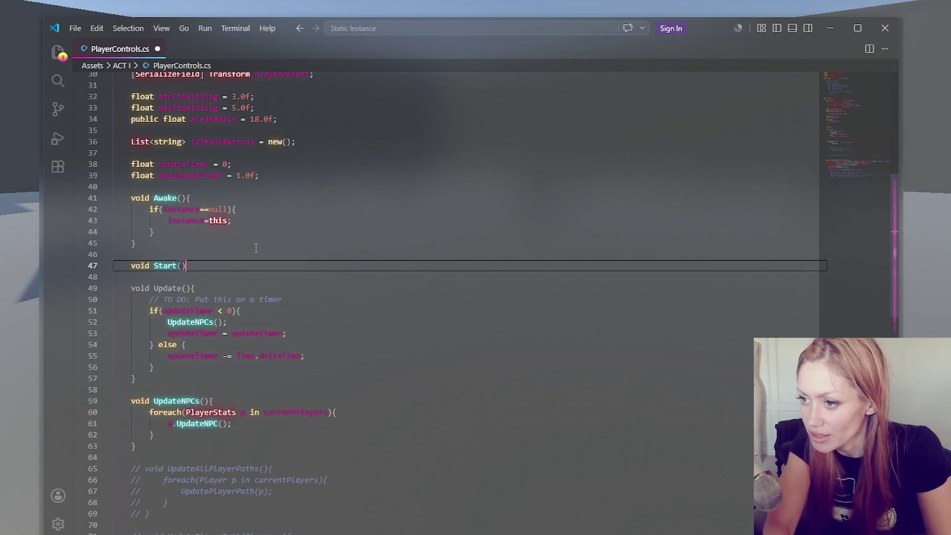
{"action": "key", "text": "Return"}
{"action": "key", "text": "Return"}
{"action": "type", "text": "}"}
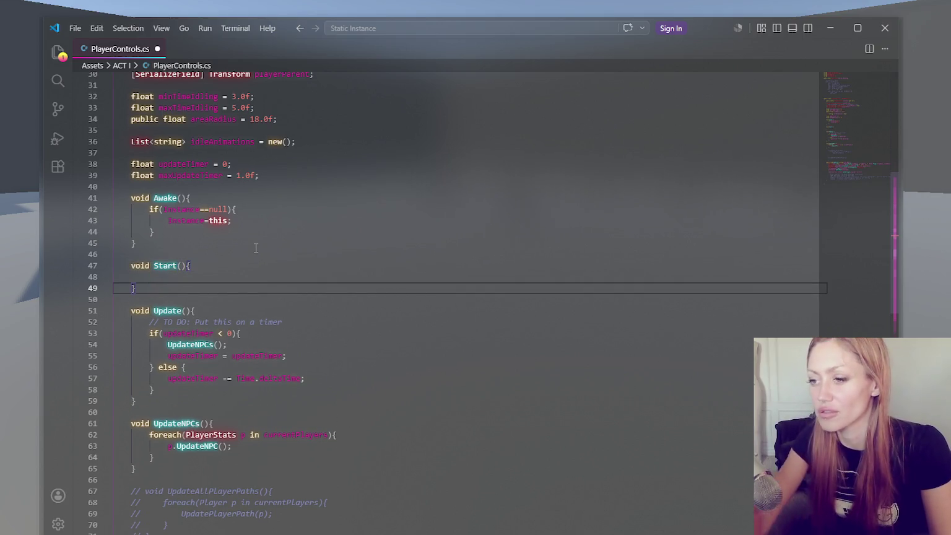
{"action": "left_click", "coordinate": [233, 277]}
- Glance at the Unity game, then save the frame-rate change in PlayerControls.cs
{"action": "key", "text": "alt+Tab"}
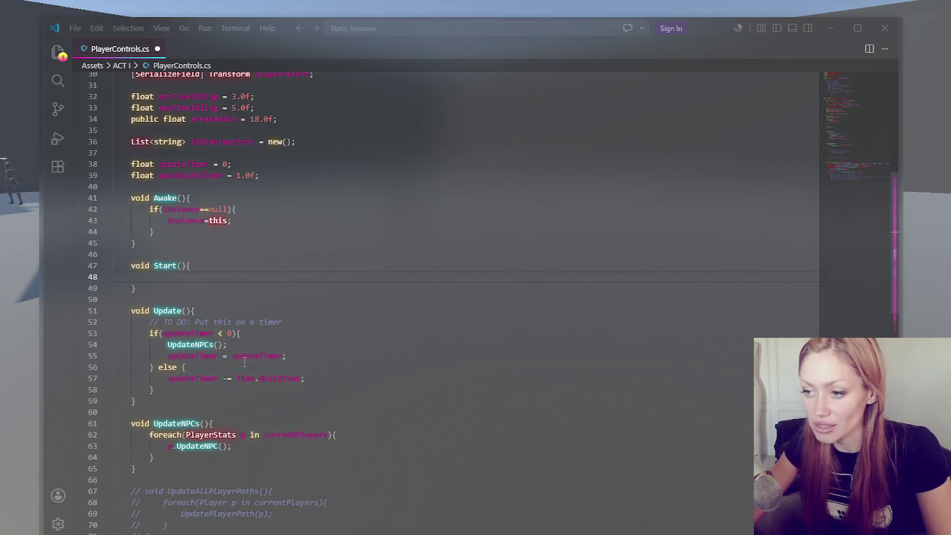
{"action": "key", "text": "alt+Tab"}
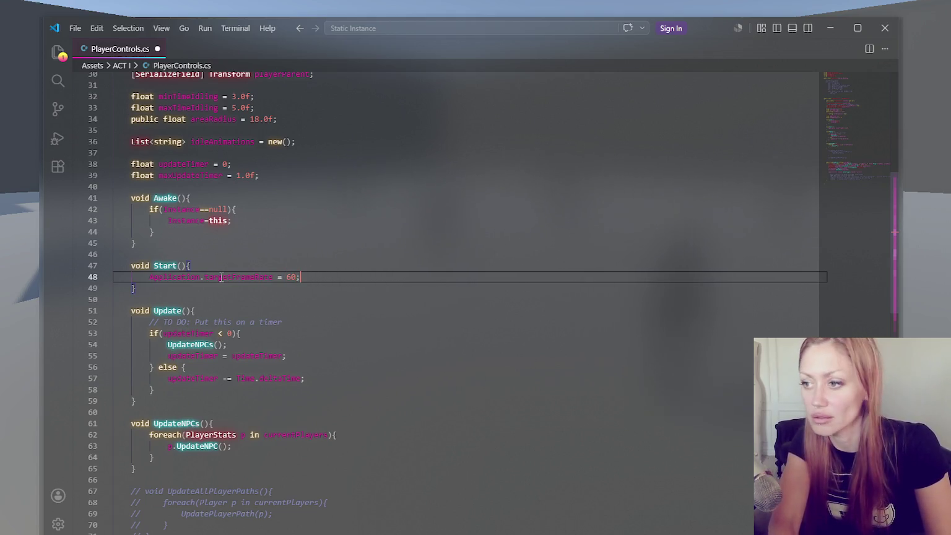
{"action": "key", "text": "ctrl+s"}
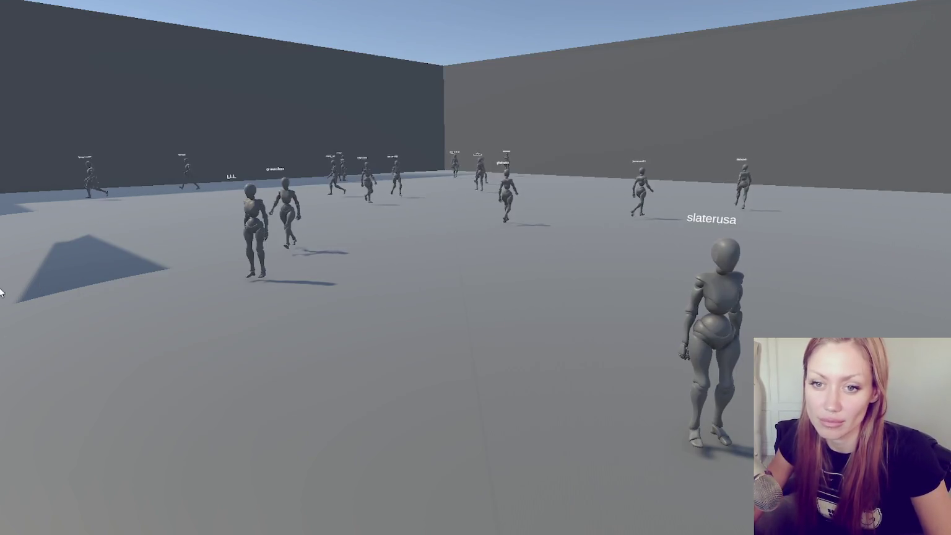